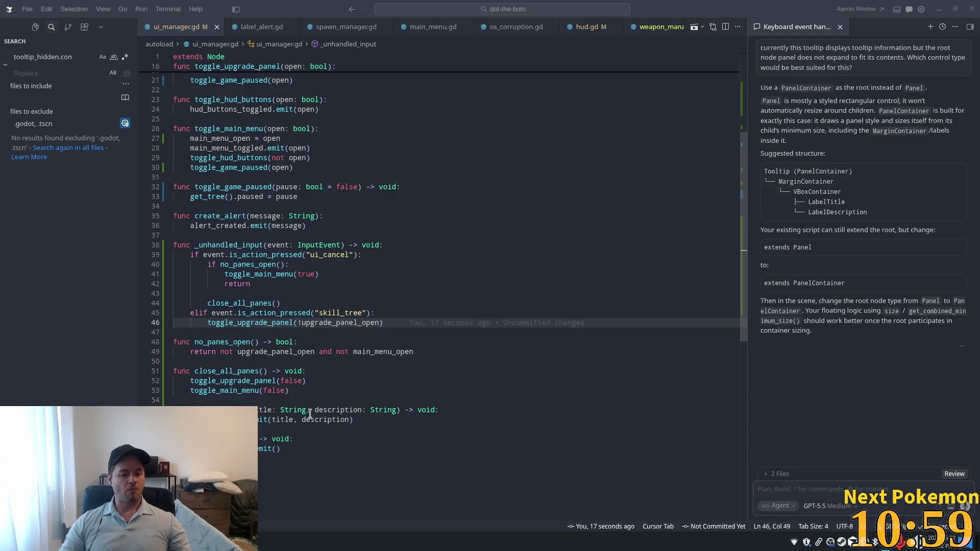
Step: Look over the create_alert code in ui_manager.gd, then return to the Godot editor
mouse_move(470, 320)
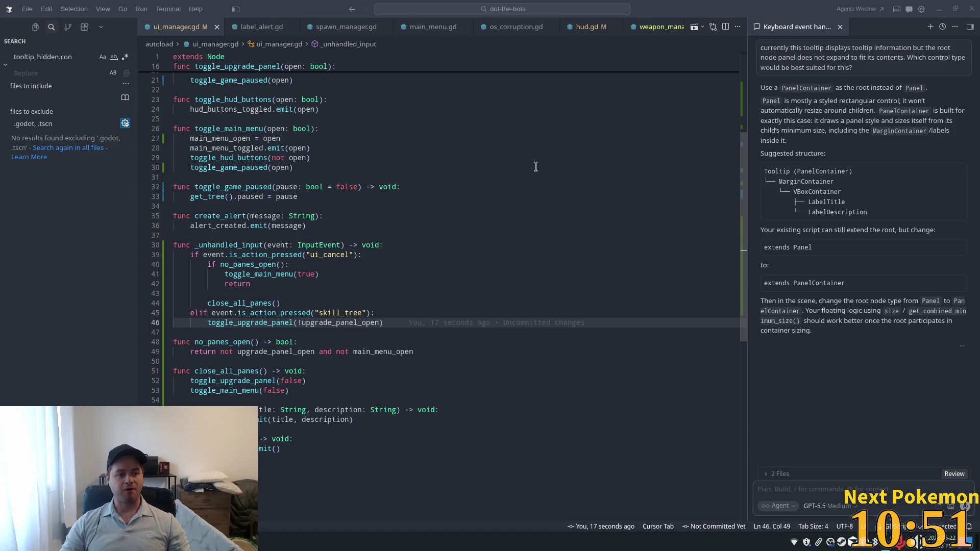
click(507, 167)
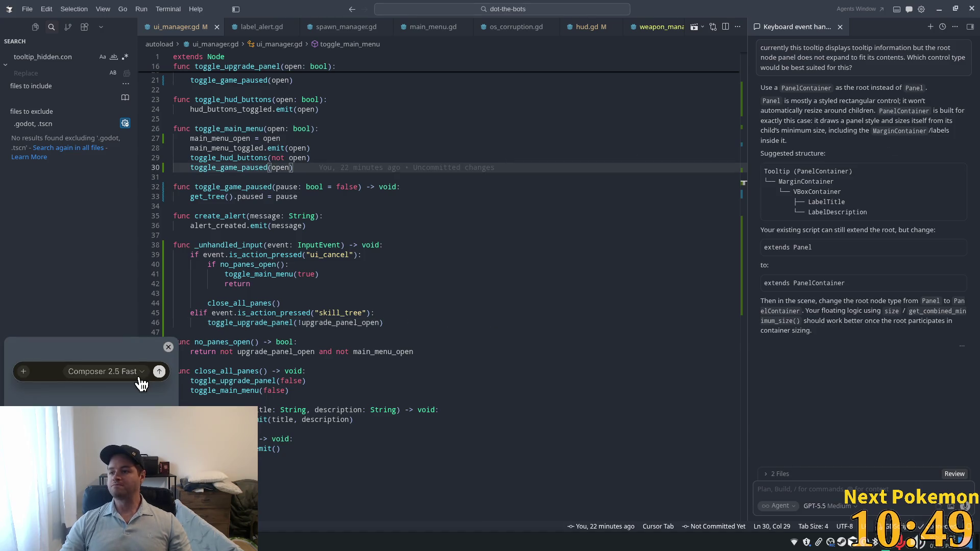
click(426, 215)
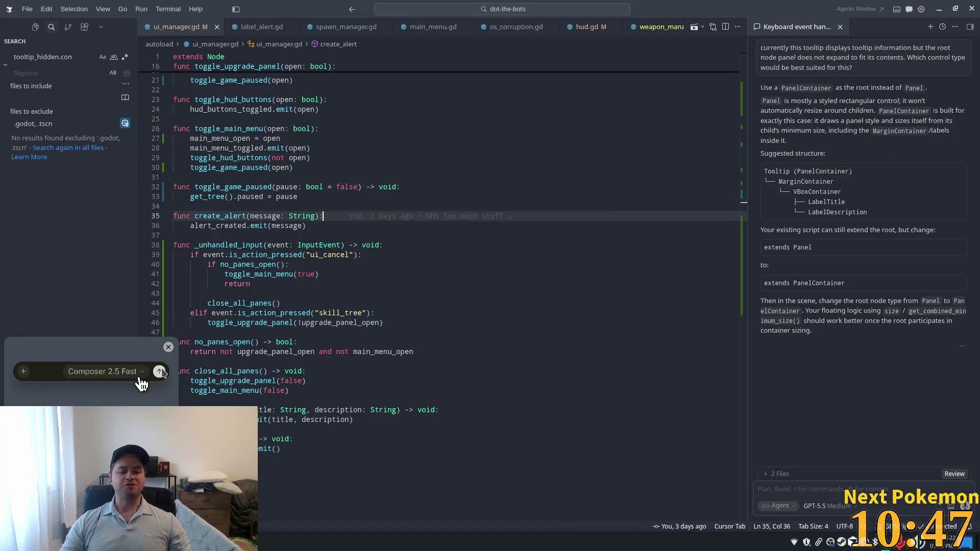
click(168, 348)
click(396, 235)
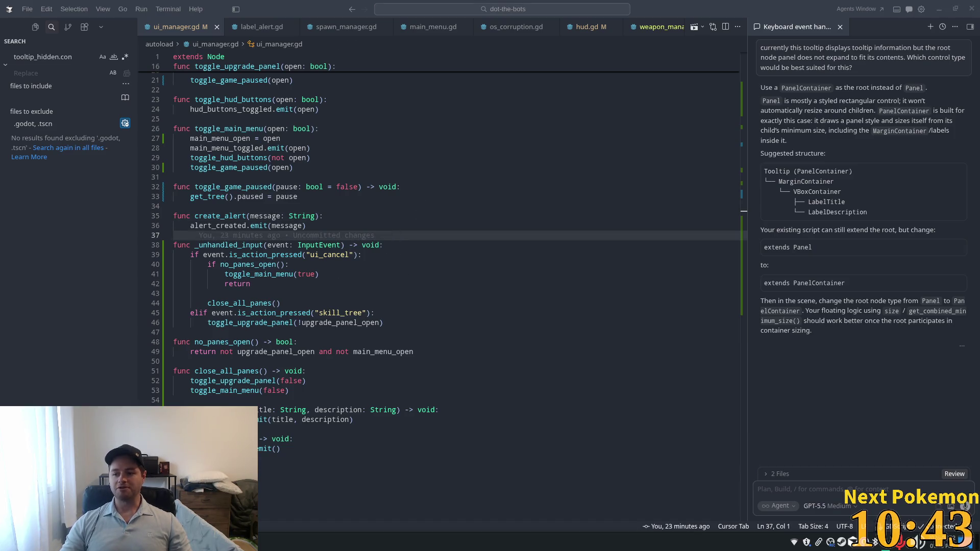
click(380, 178)
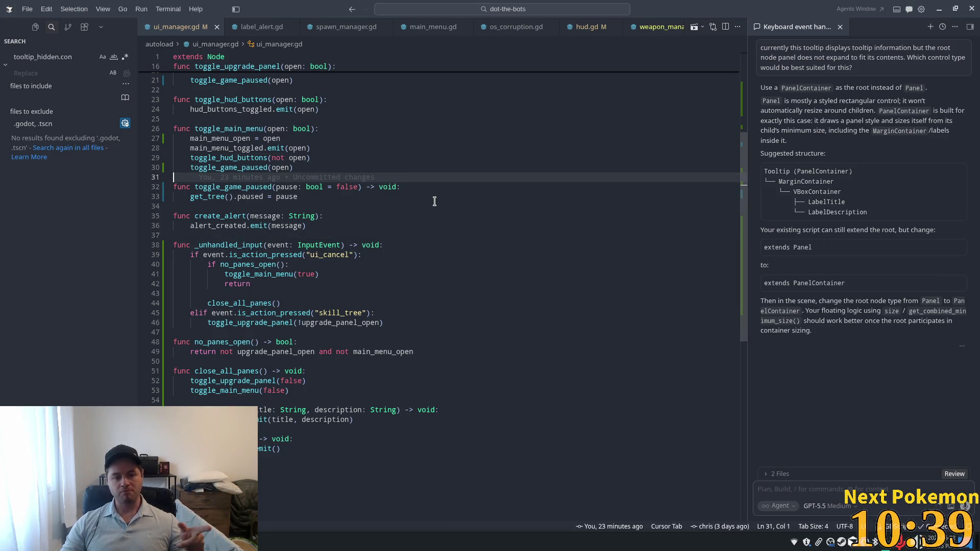
key(alt+Tab)
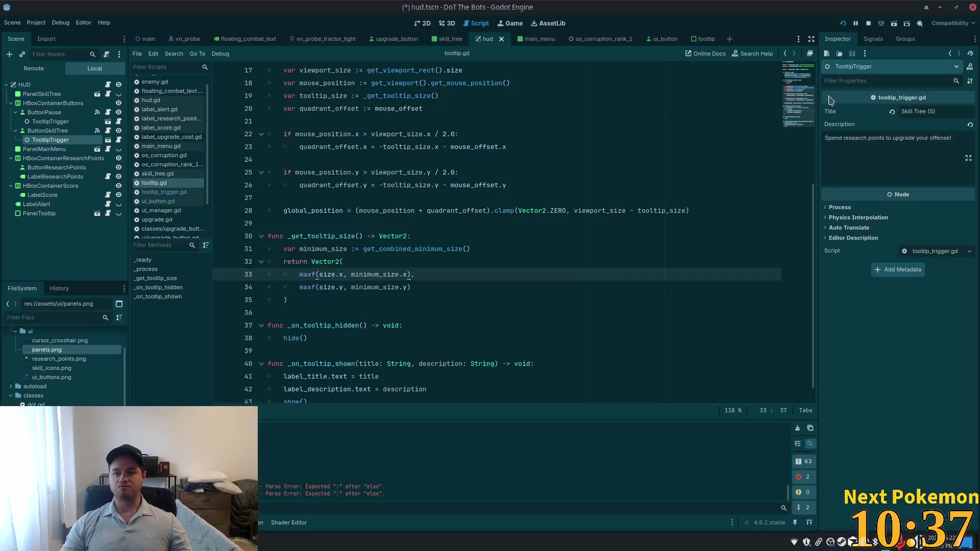
Step: Save and run the game, then open and close the in-game Skill Tree panel
click(843, 23)
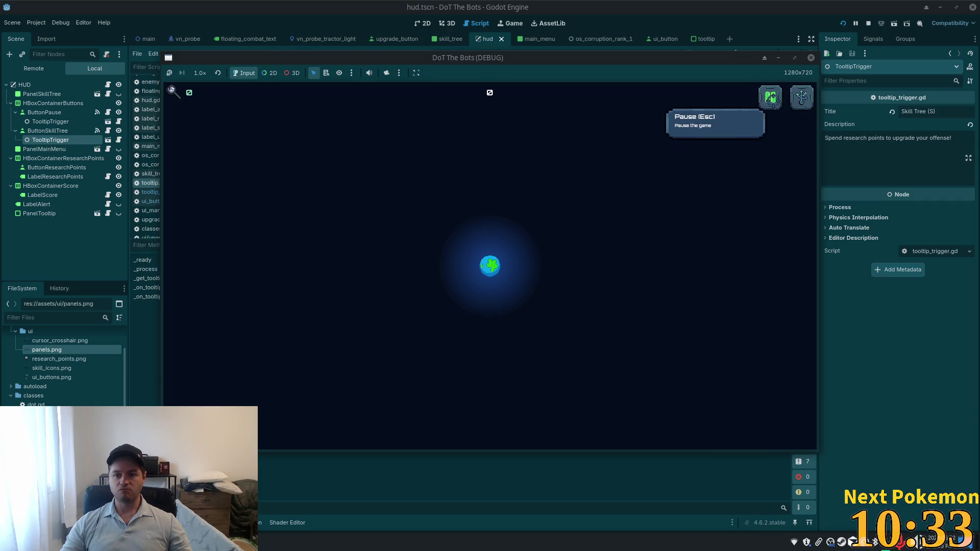
click(802, 94)
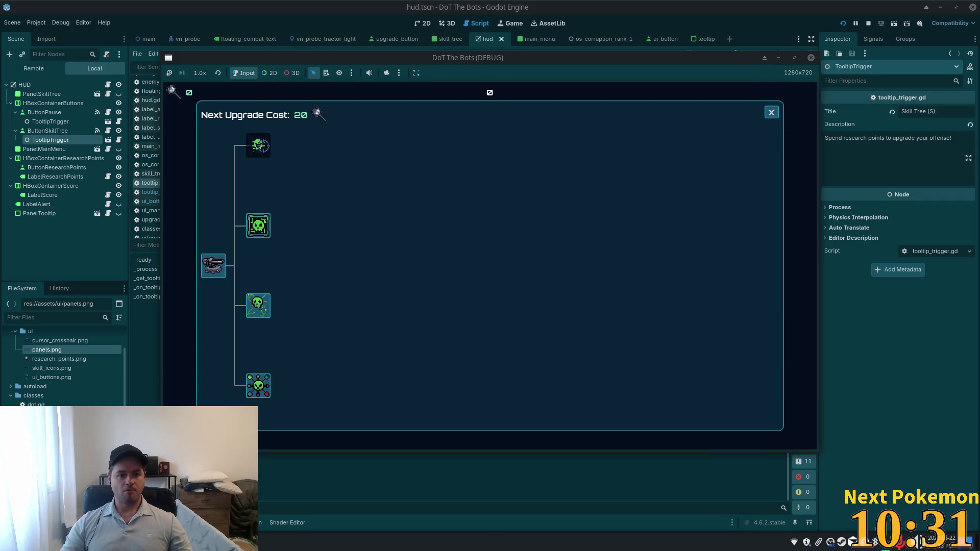
click(771, 112)
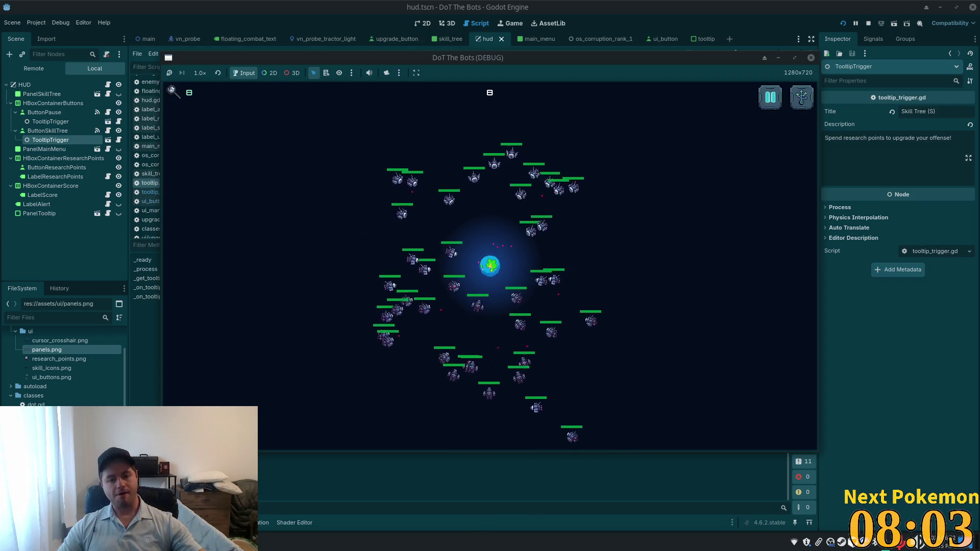
mouse_move(771, 99)
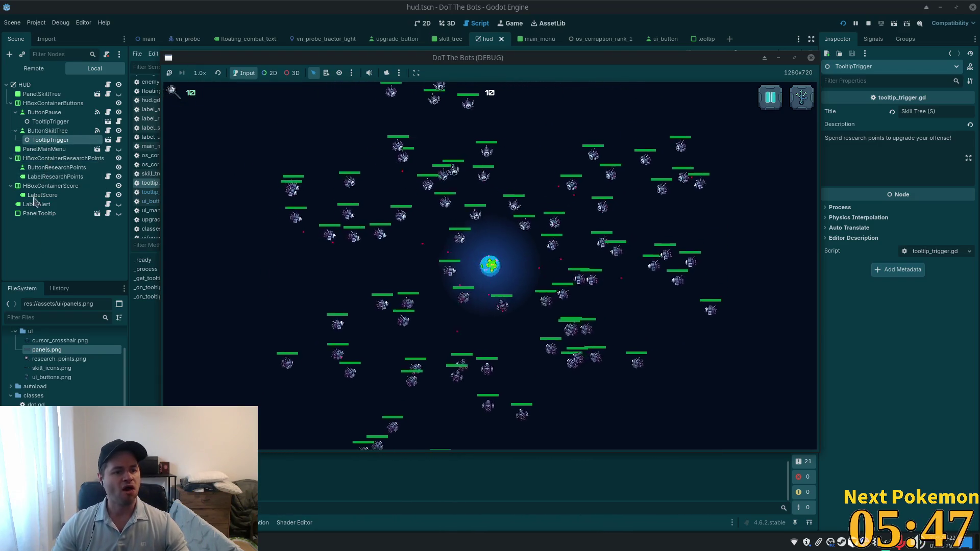
Step: Select HBoxContainerScore in the Scene dock to inspect its properties
click(51, 185)
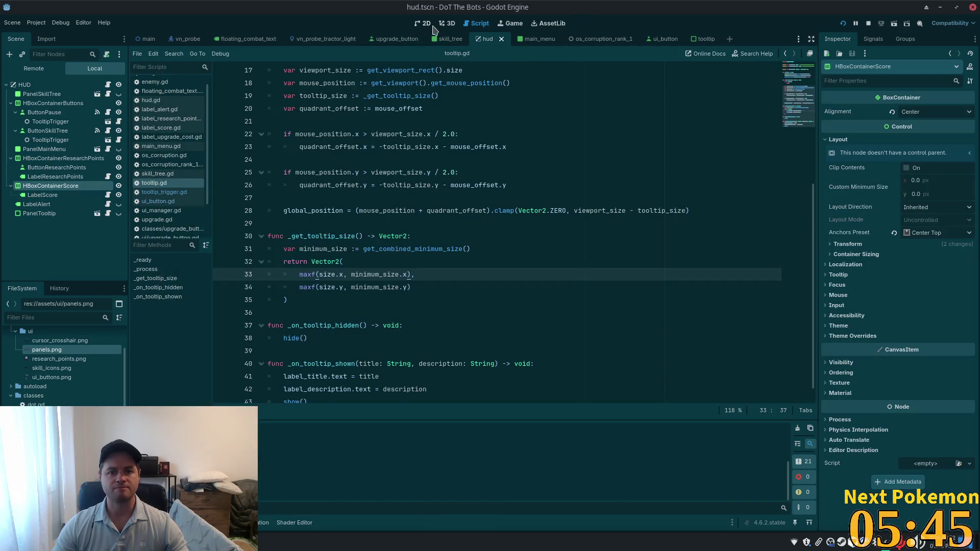
Step: Show hud.tscn in the 2D view with the buttons in sight and select HBoxContainerResearchPoints
click(447, 23)
click(423, 22)
scroll(423, 151, down, 10)
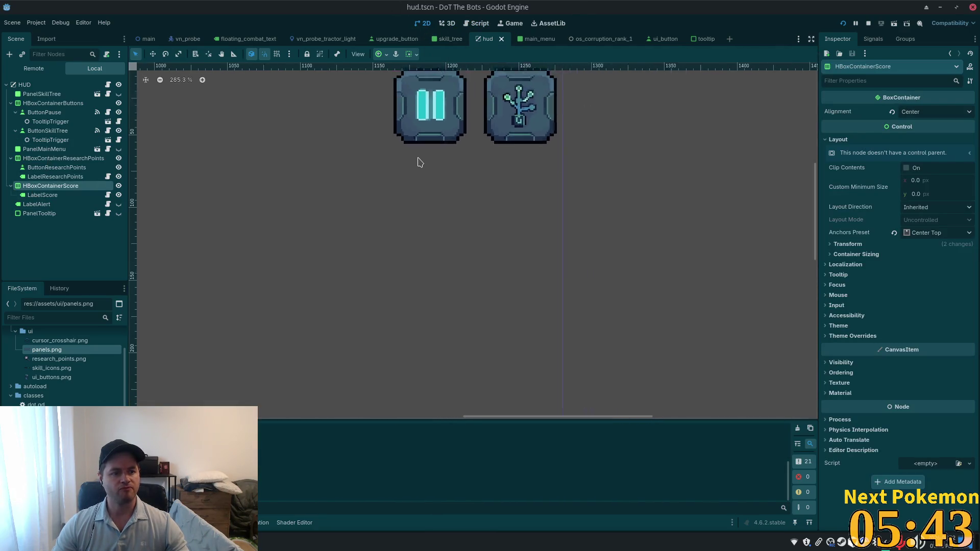
scroll(492, 218, down, 4)
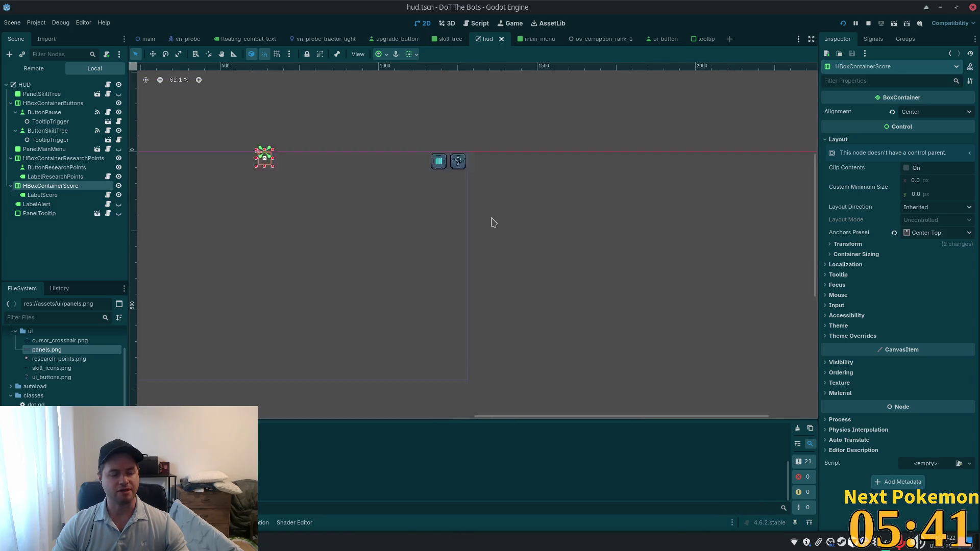
mouse_move(525, 218)
mouse_down()
mouse_move(806, 155)
mouse_move(770, 204)
mouse_up()
scroll(473, 144, up, 3)
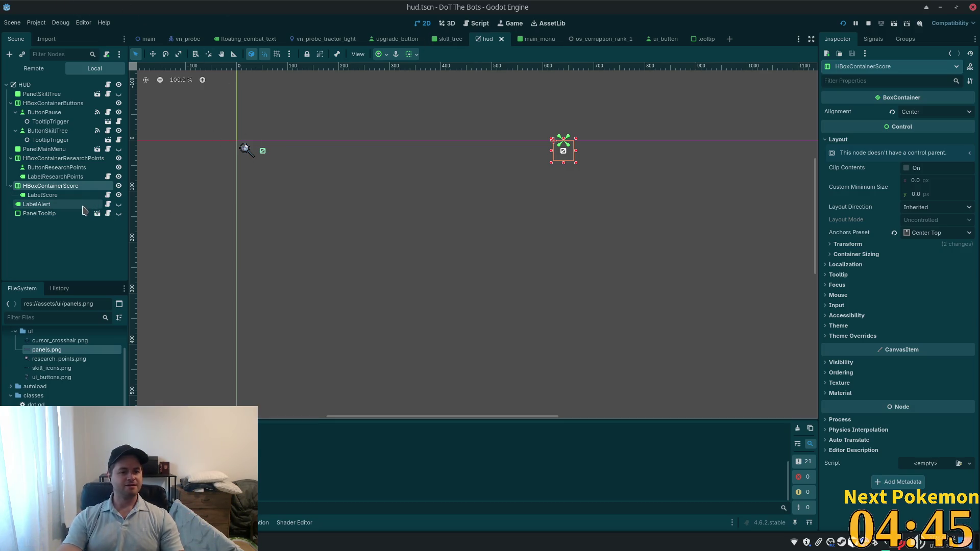
click(31, 163)
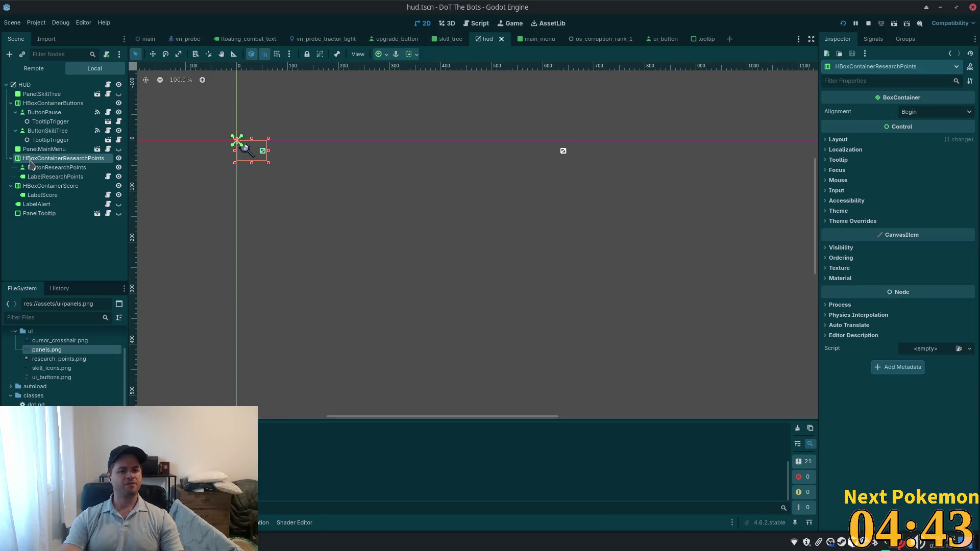
Step: Frame HBoxContainerResearchPoints in the canvas and list its signals
key(shift+f)
drag(293, 250, 392, 293)
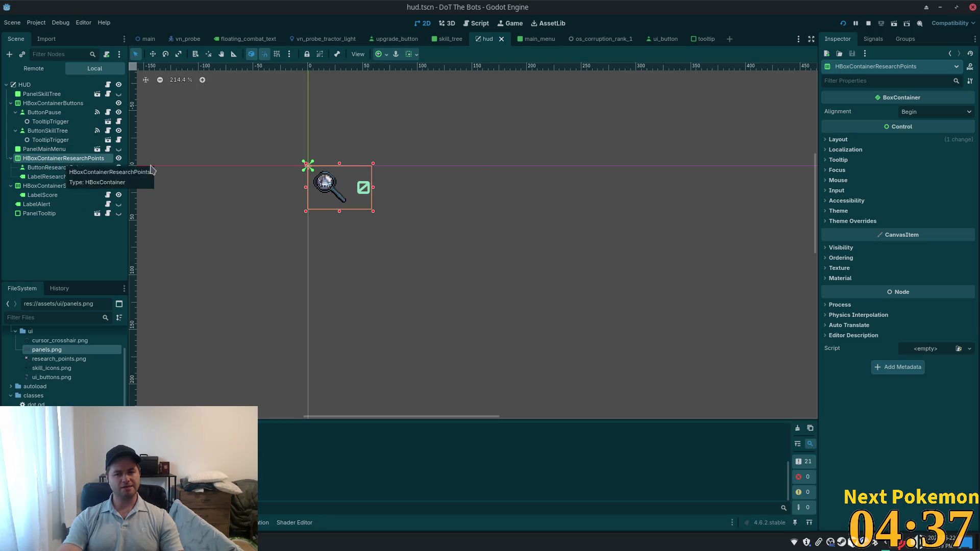
click(883, 44)
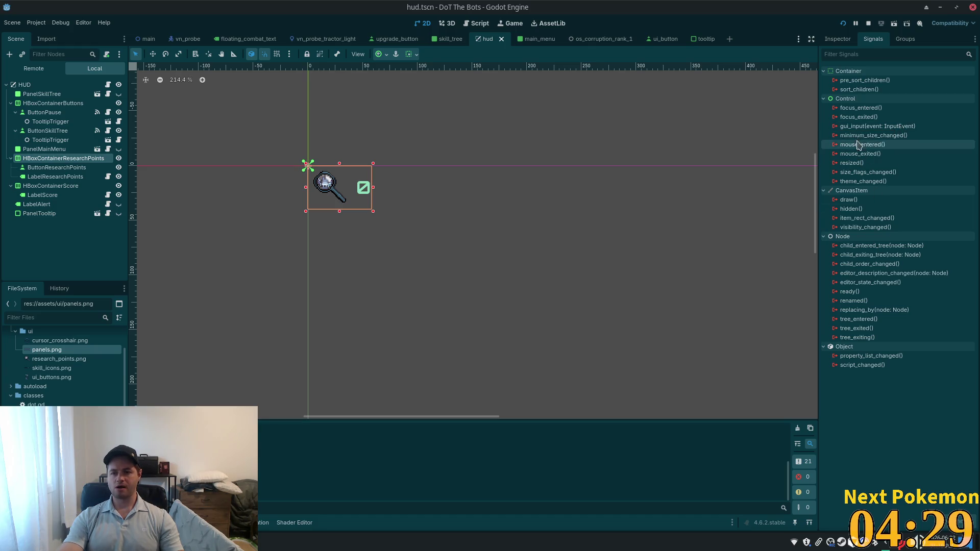
Step: In Cursor, open tooltip_trigger.gd via the quick file search
key(alt+Tab)
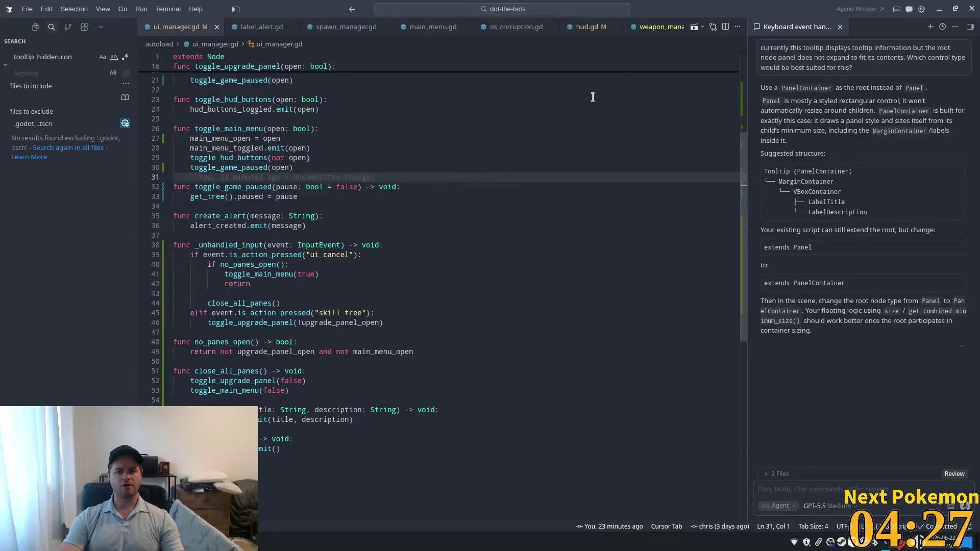
key(ctrl+p)
text(toolti)
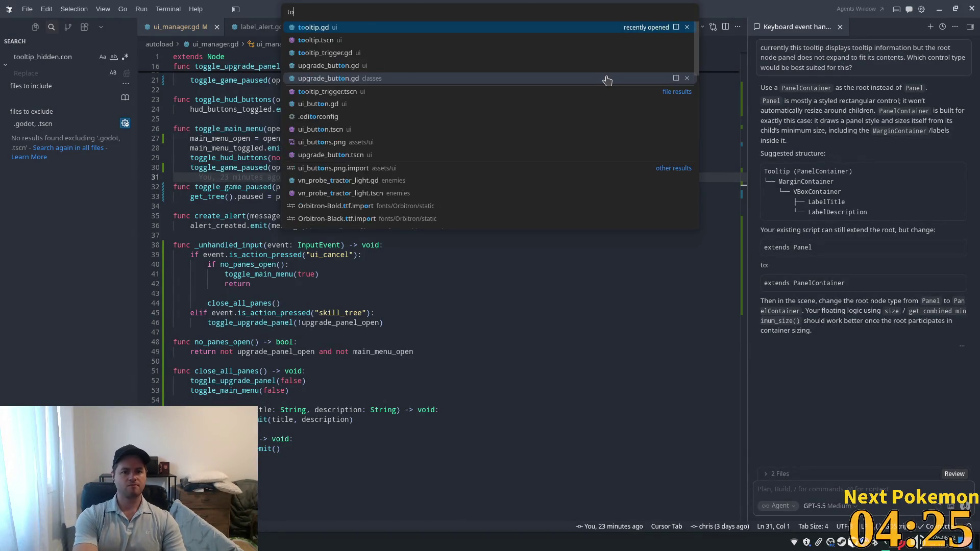
text(p_tri)
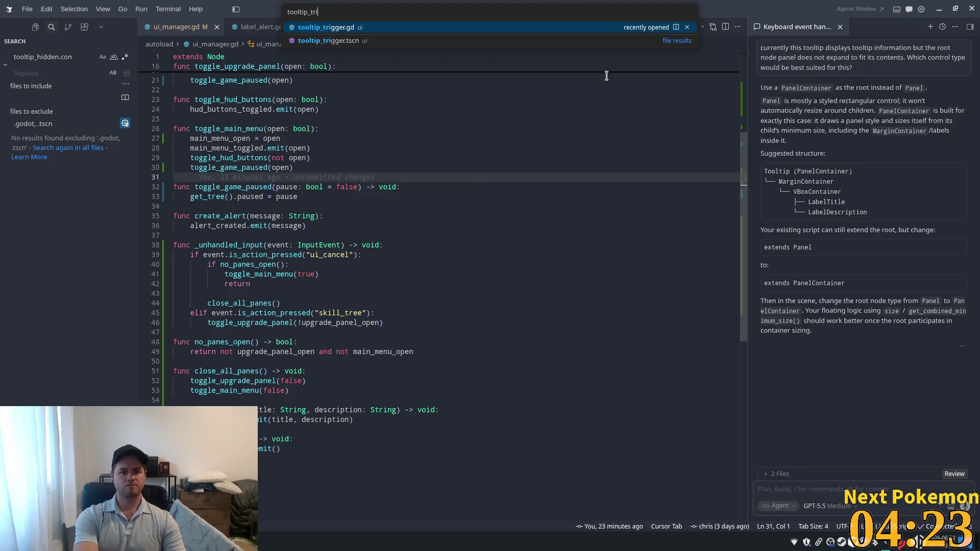
click(405, 29)
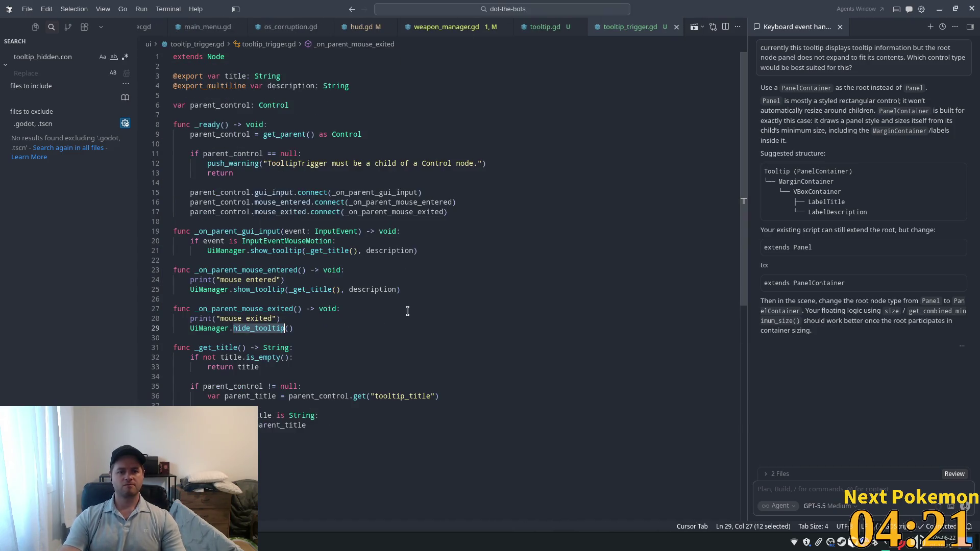
Step: Delete the mouse entered and mouse exited debug prints, then return to Godot
drag(280, 318, 173, 319)
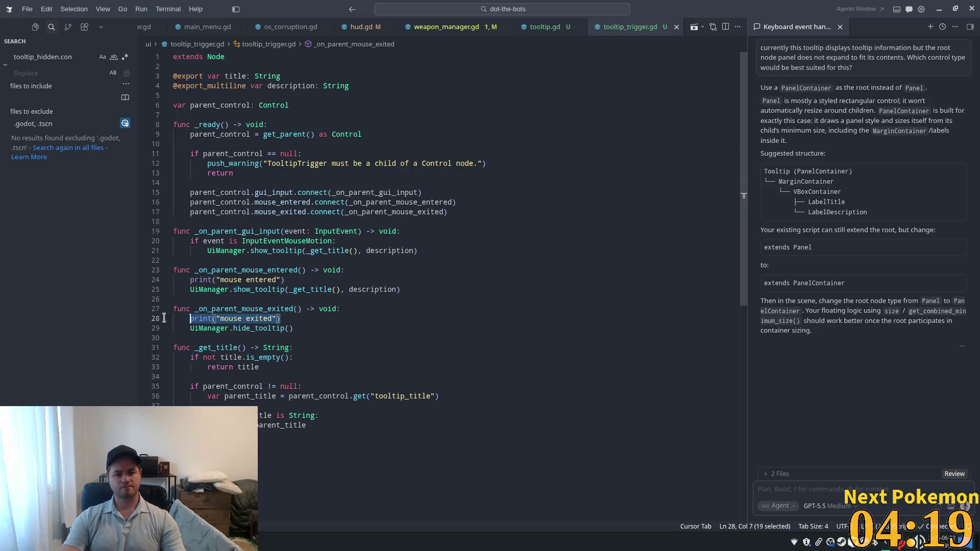
key(BackSpace)
drag(285, 280, 124, 278)
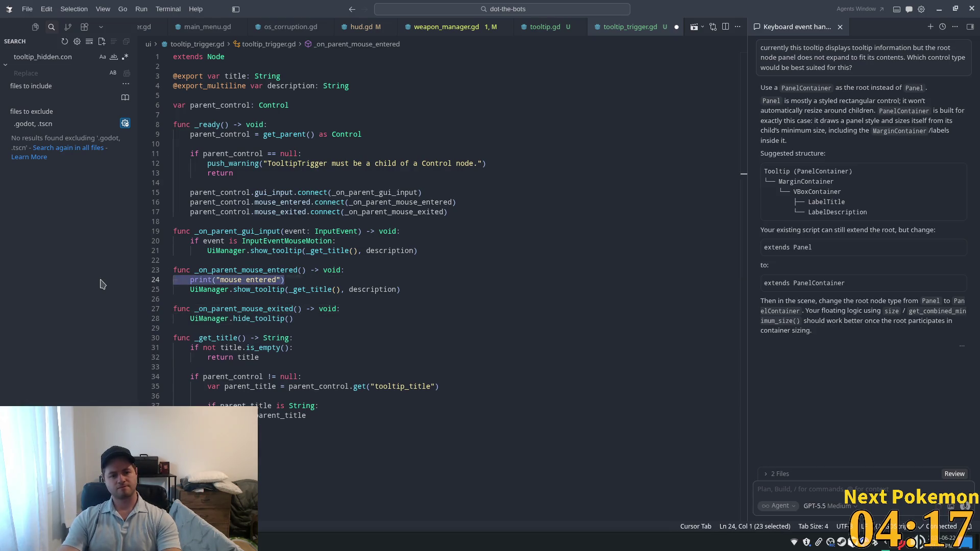
key(BackSpace)
key(BackSpace)
click(299, 279)
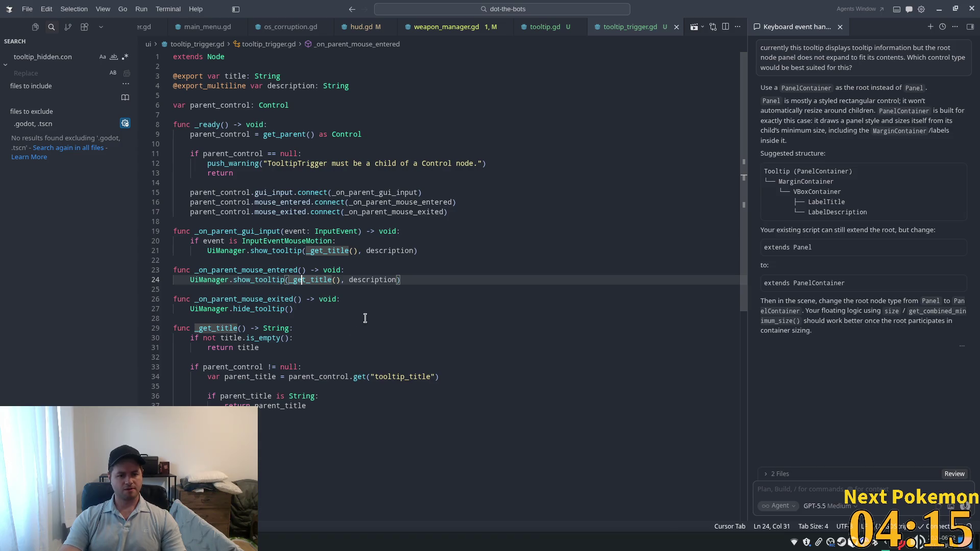
click(326, 357)
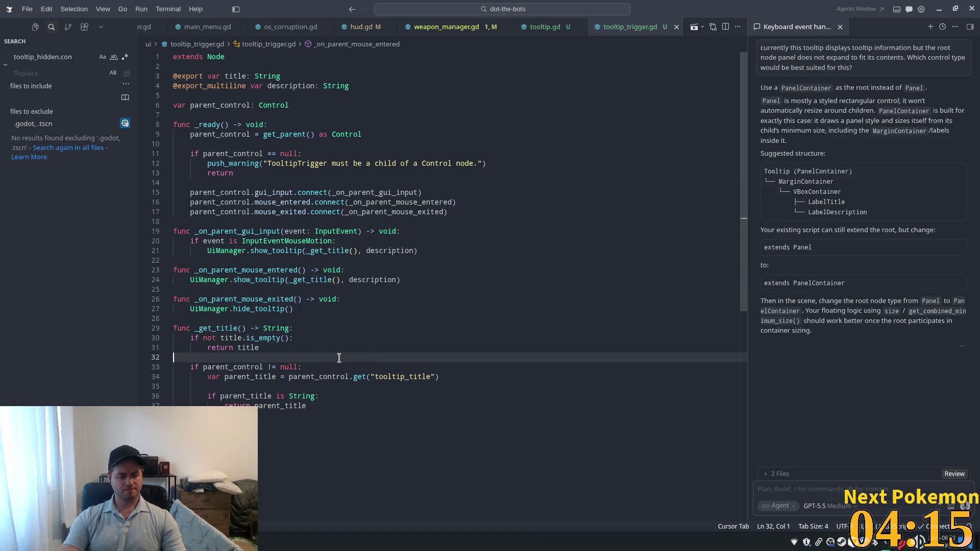
double_click(238, 232)
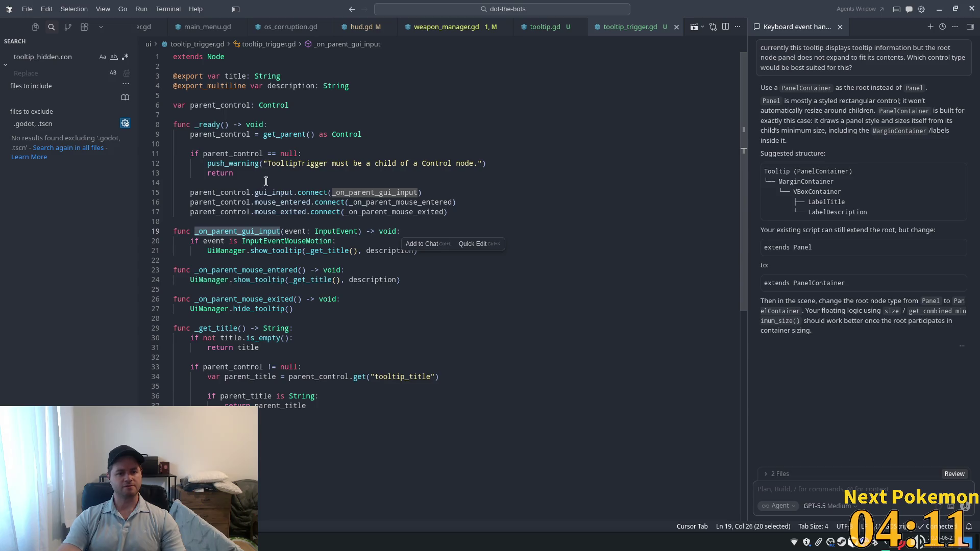
click(276, 192)
key(alt+Tab)
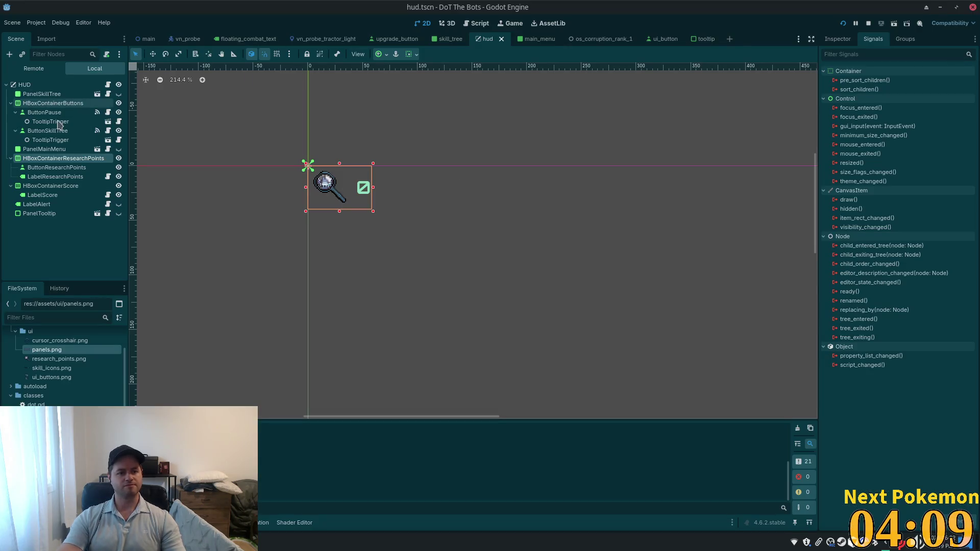
Step: Instance tooltip_trigger.tscn as a child of HBoxContainerResearchPoints
key(ctrl+a)
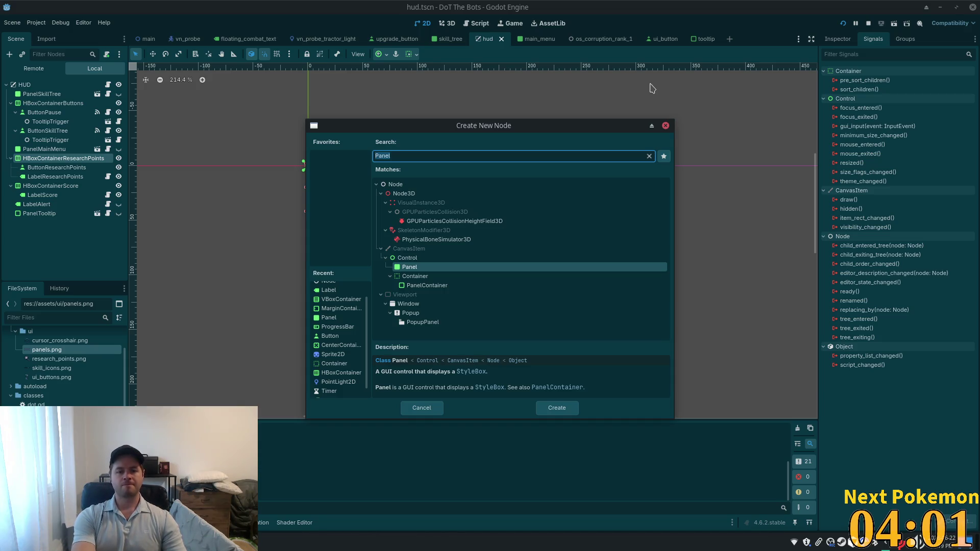
key(BackSpace)
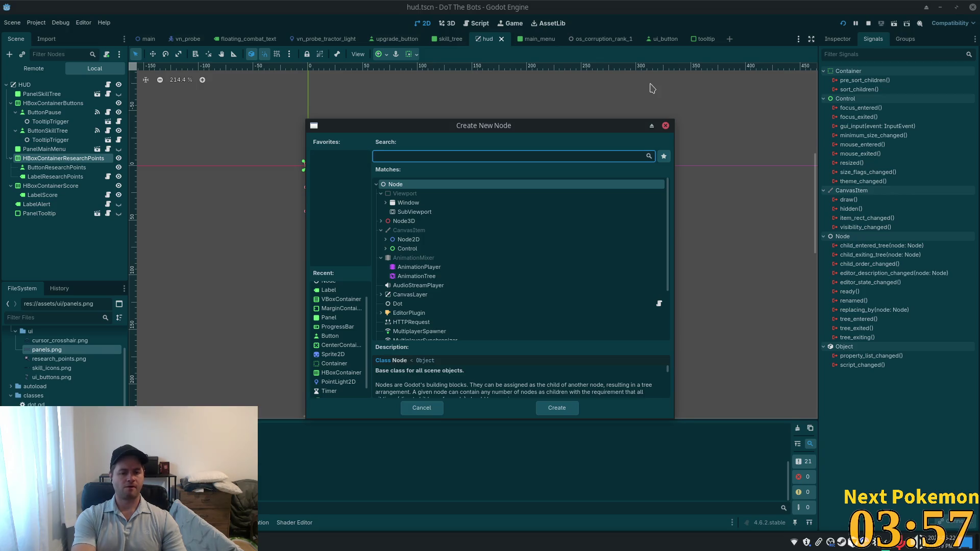
key(Escape)
key(ctrl+shift+a)
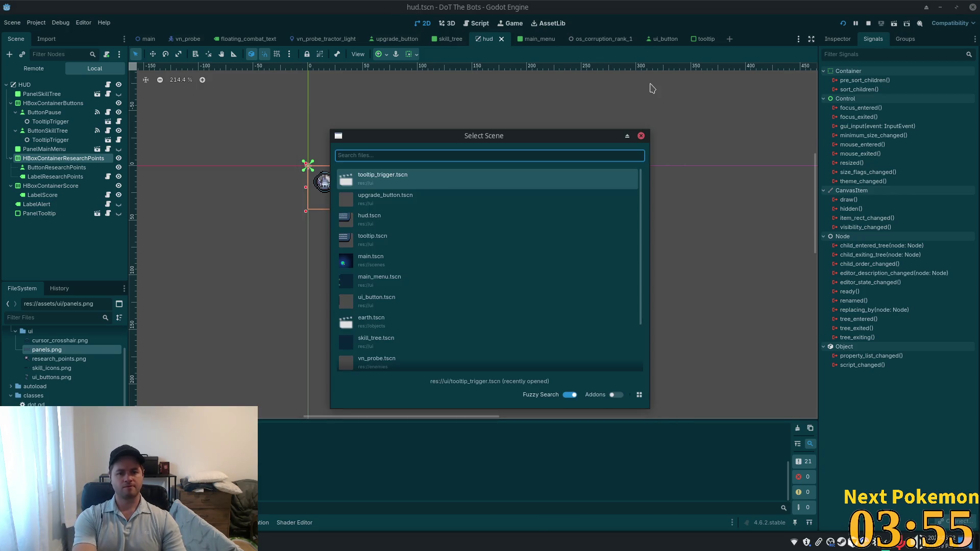
key(Return)
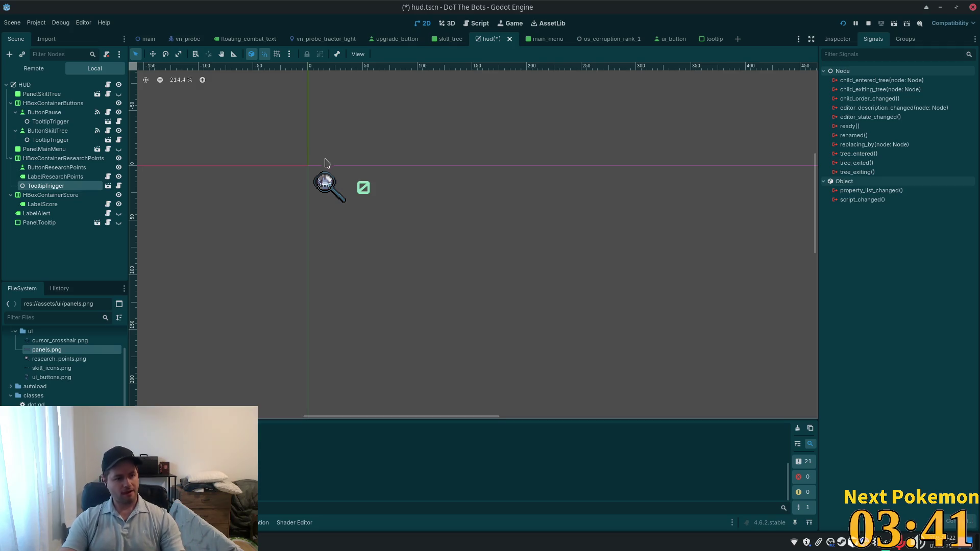
Step: Show the new TooltipTrigger's properties and select its 'Pause' Title value
click(836, 39)
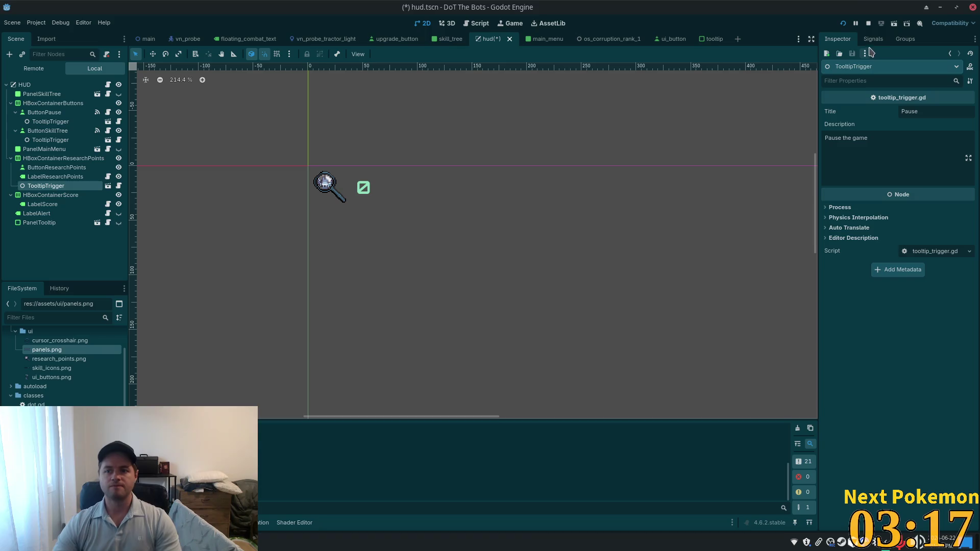
double_click(925, 112)
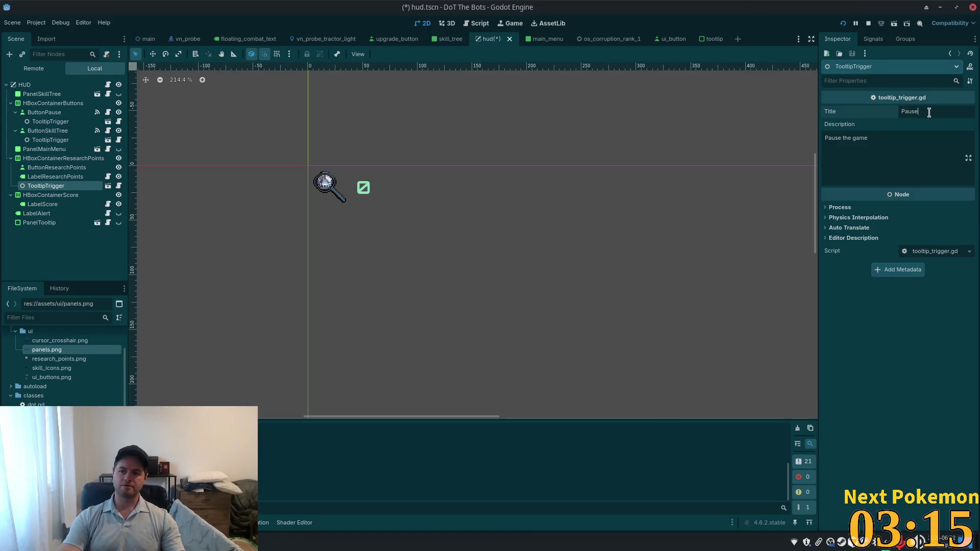
Step: Set the TooltipTrigger's Title to 'Research Points'
text(Reas)
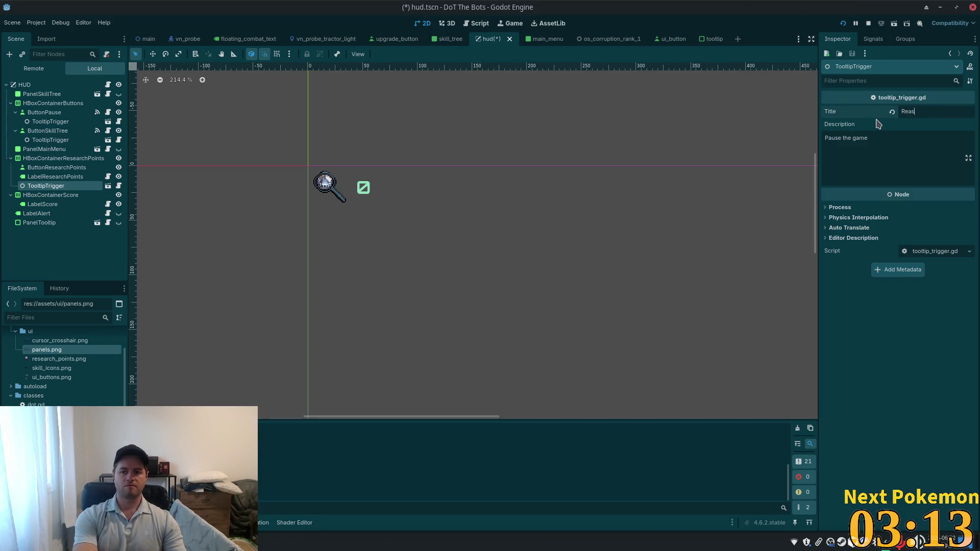
text(ear)
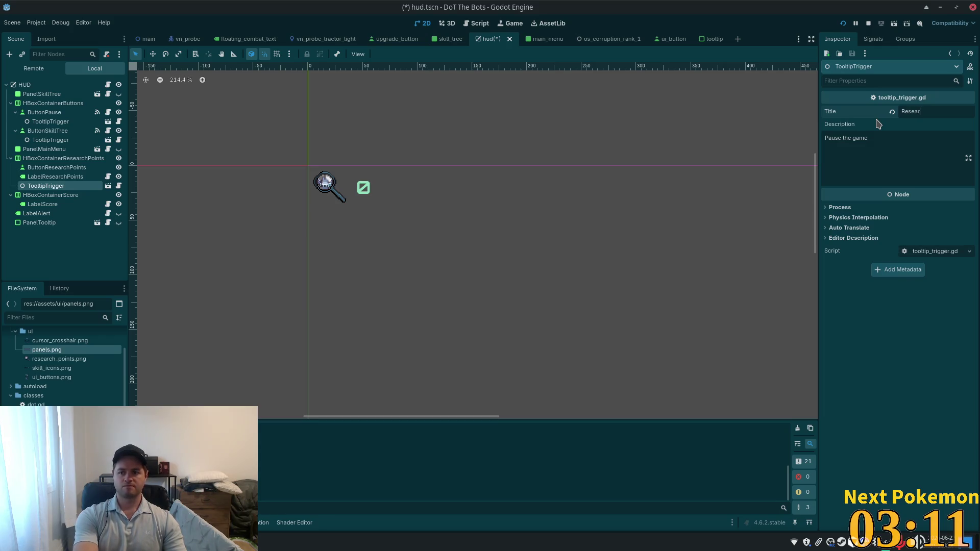
text(POI)
key(BackSpace)
key(BackSpace)
key(BackSpace)
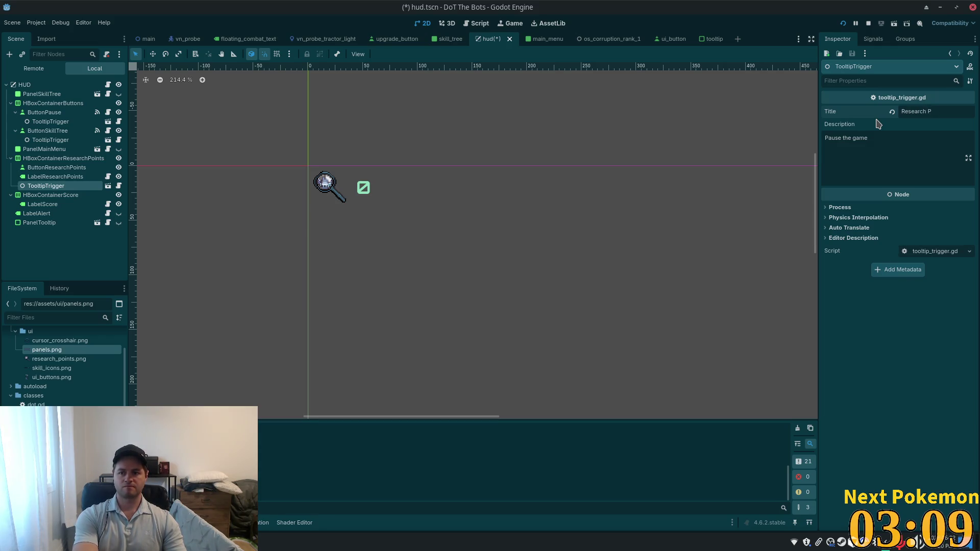
text(ts)
Step: Set the Description to 'Study the enemies you've defeated to gain insight into their tech and unlocked upgrades'
click(898, 141)
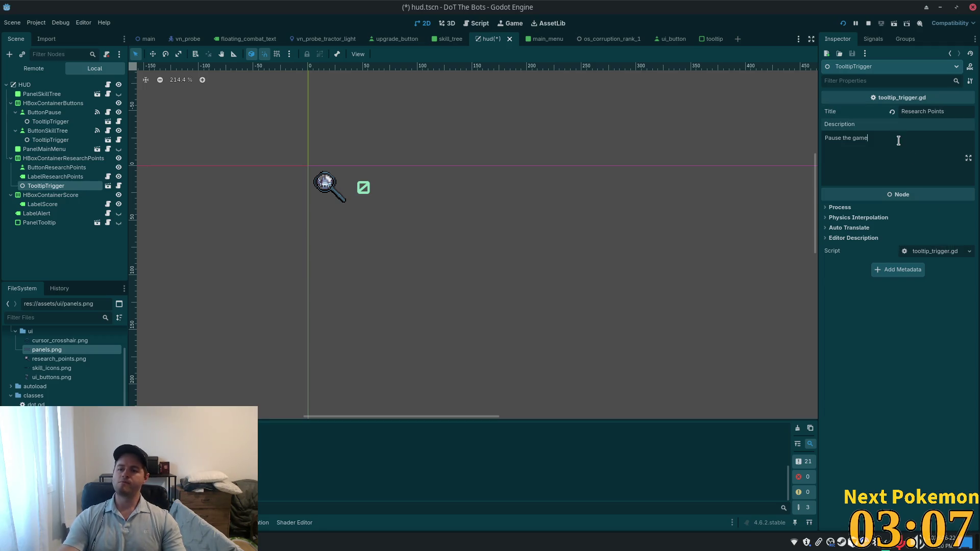
key(ctrl+a)
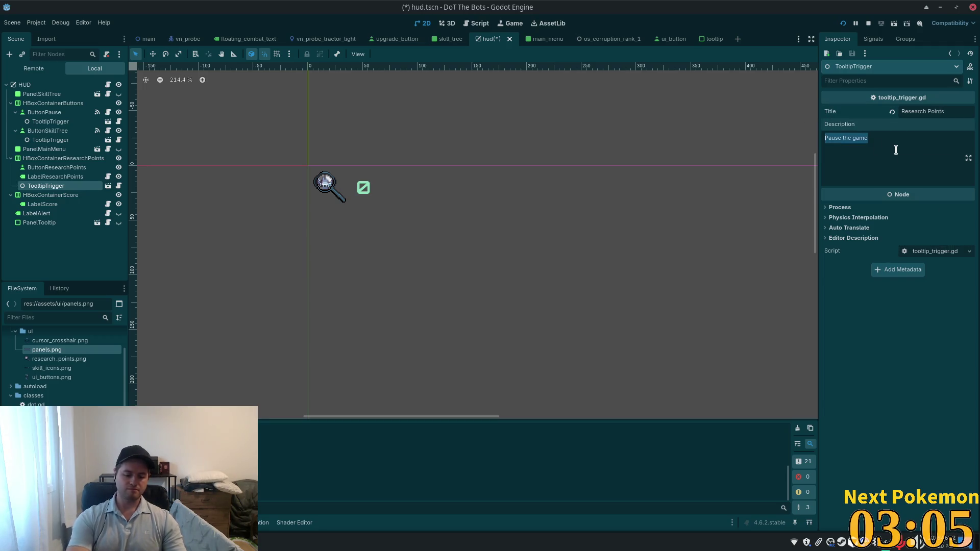
text(Killing)
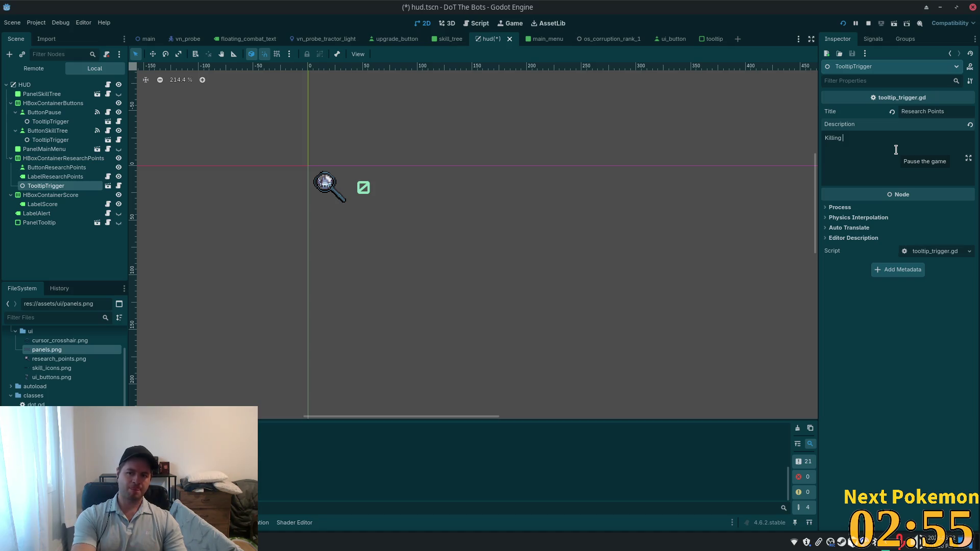
key(BackSpace)
key(BackSpace)
key(BackSpace)
text(Study )
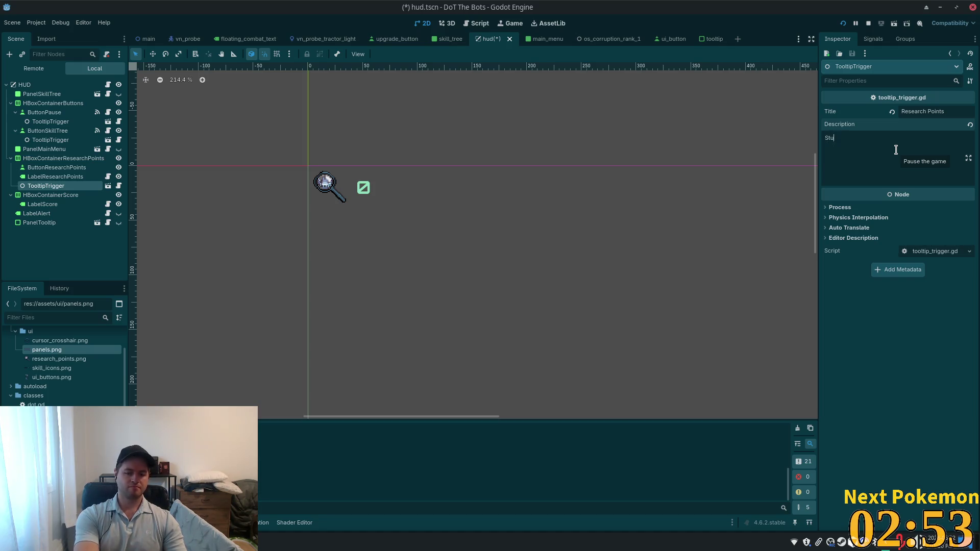
text(the enemie)
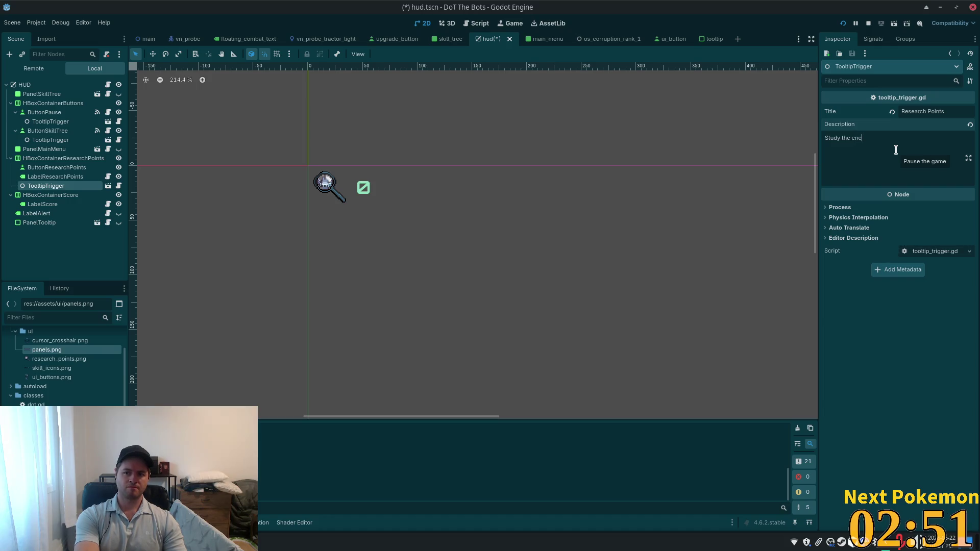
text(s you)
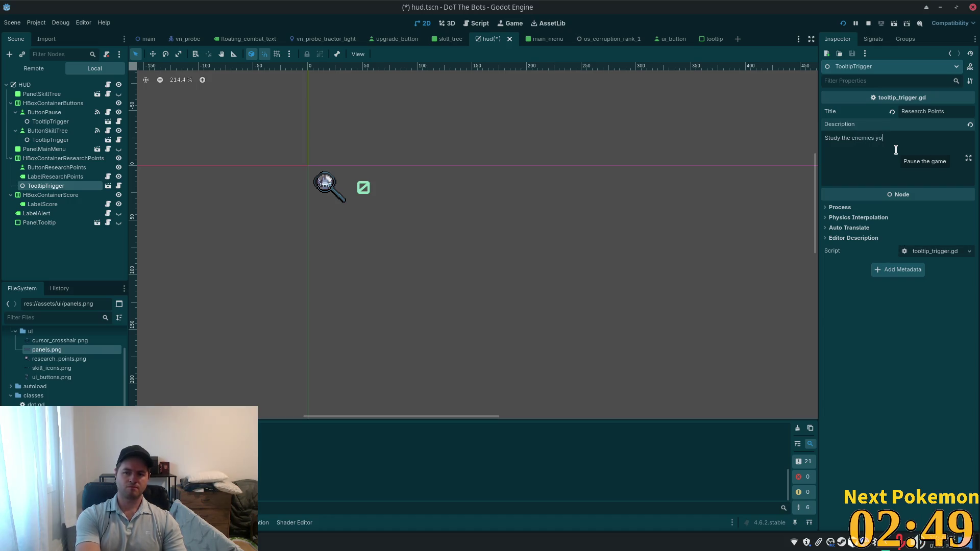
text('ve def)
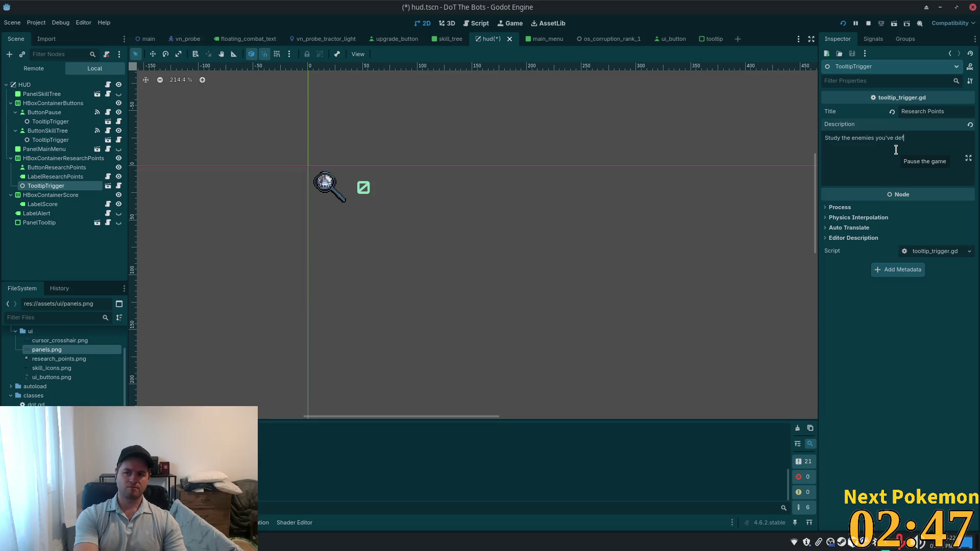
text(eated to)
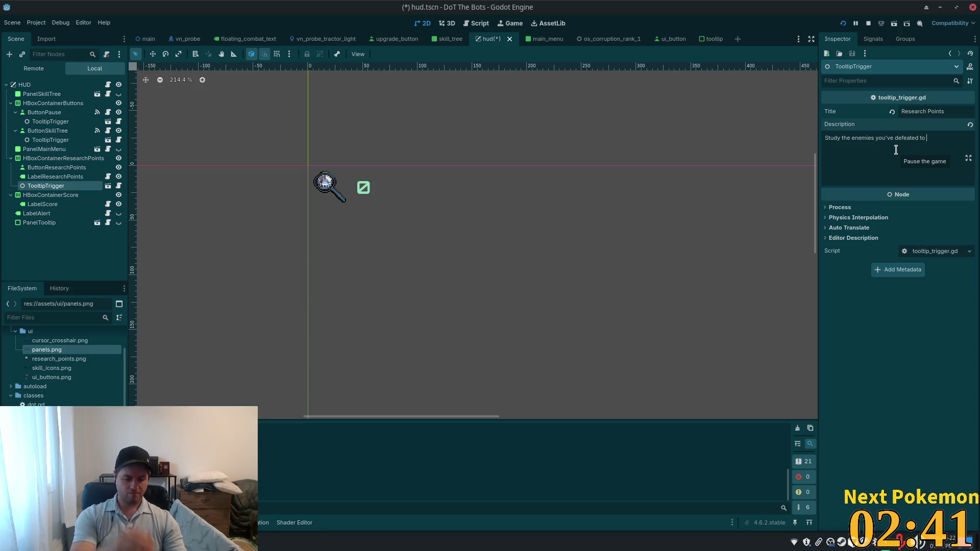
text(ocked upgr)
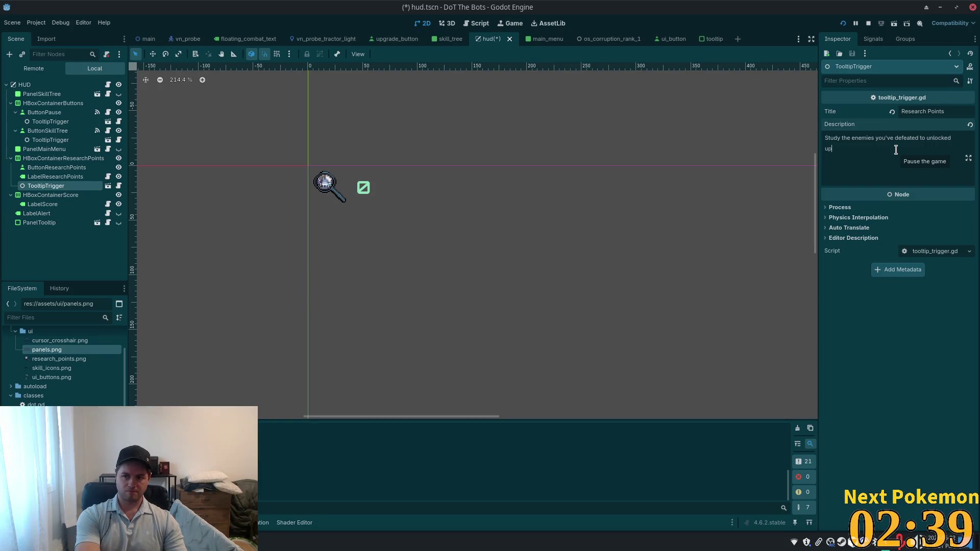
text(ades)
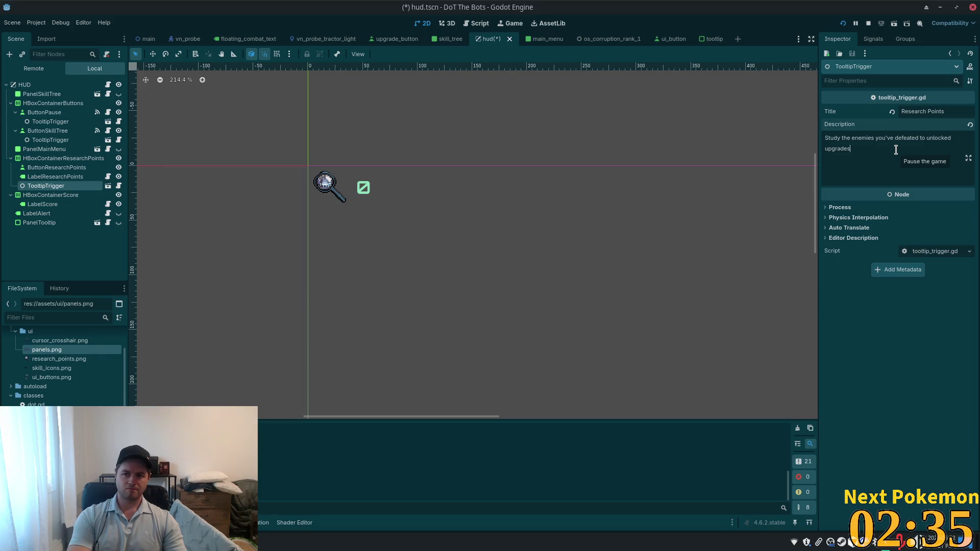
key(ctrl+Right)
key(ctrl+Right)
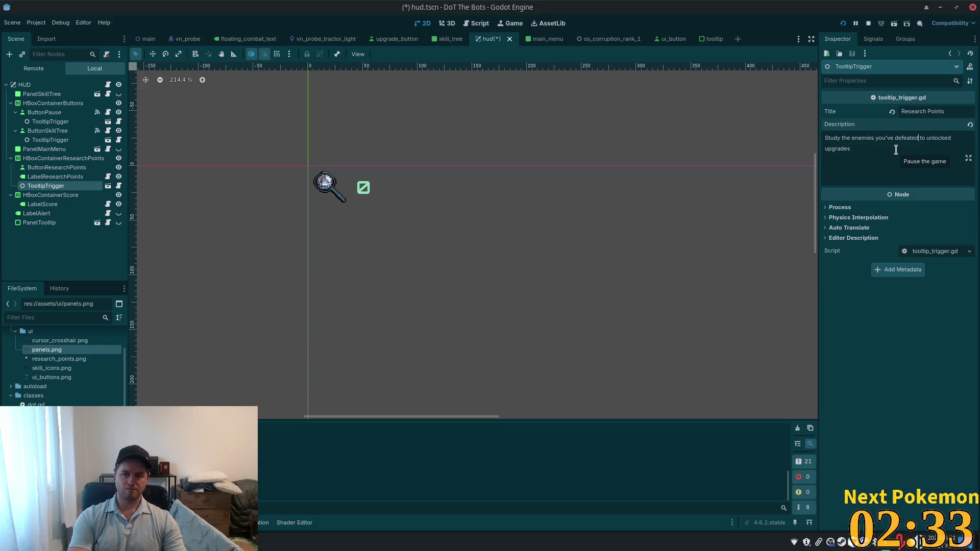
text(gain )
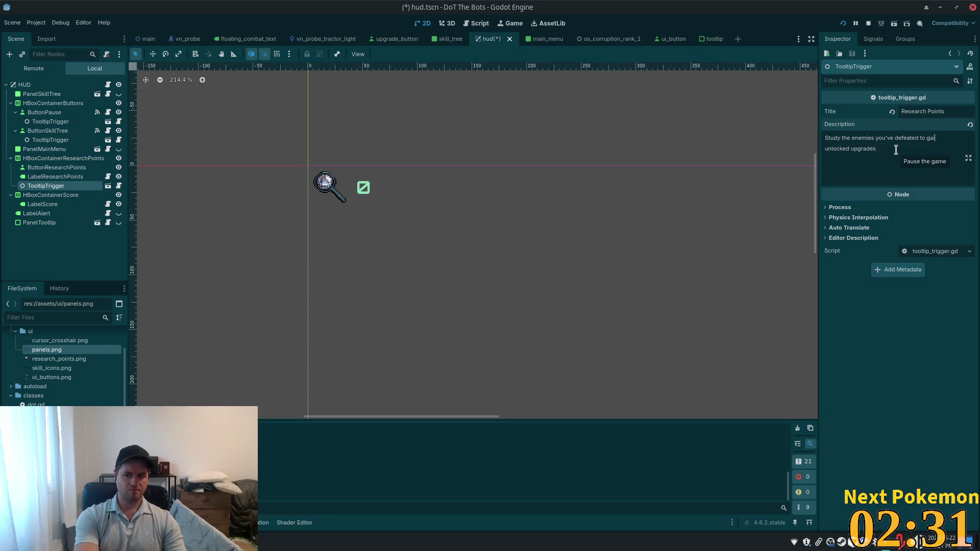
text(insight)
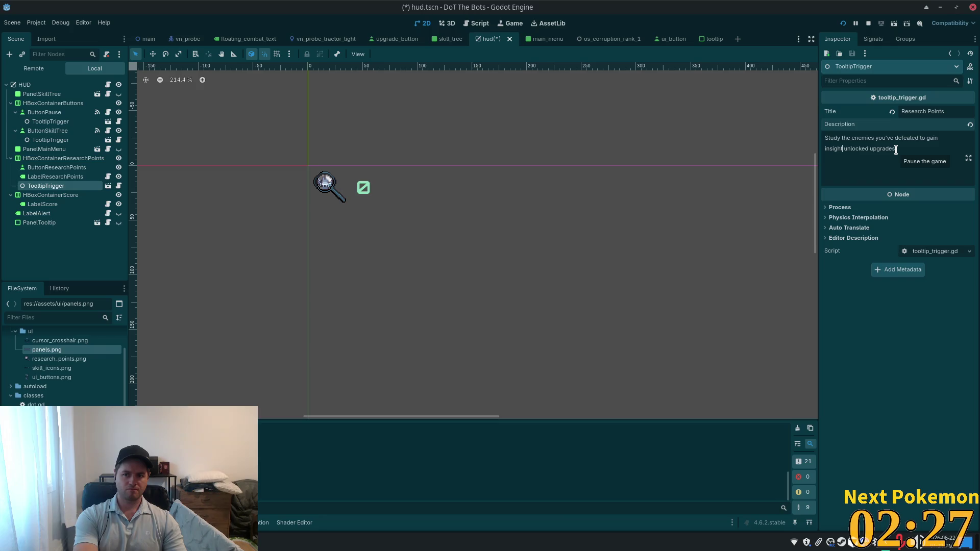
text( into th)
text(eir tec)
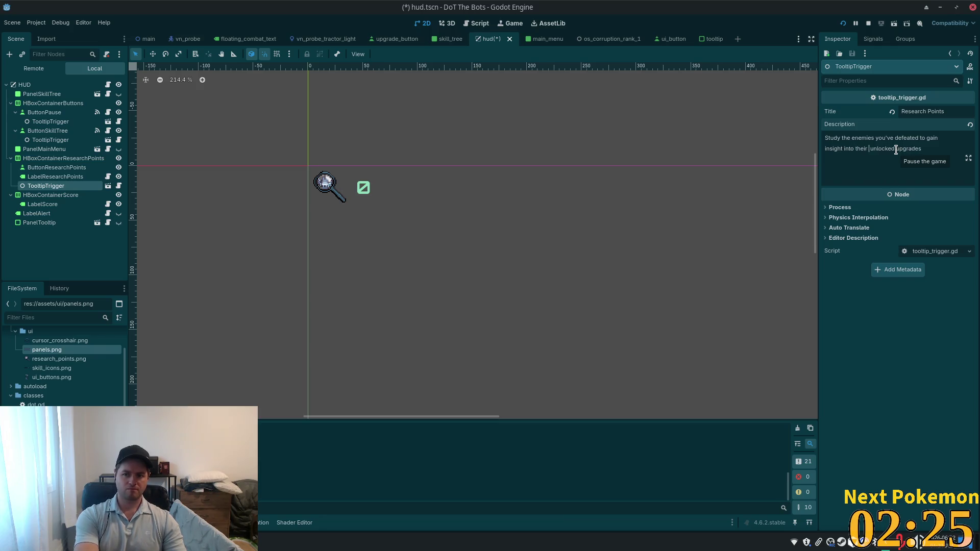
text(h and)
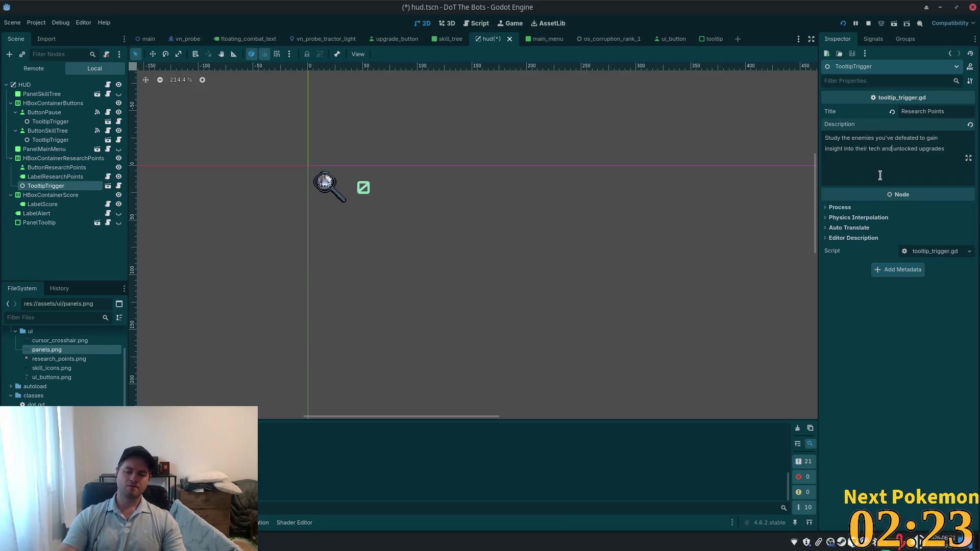
Step: Save the hud scene, run the game to test the tooltip, then select the research points button
key(ctrl+s)
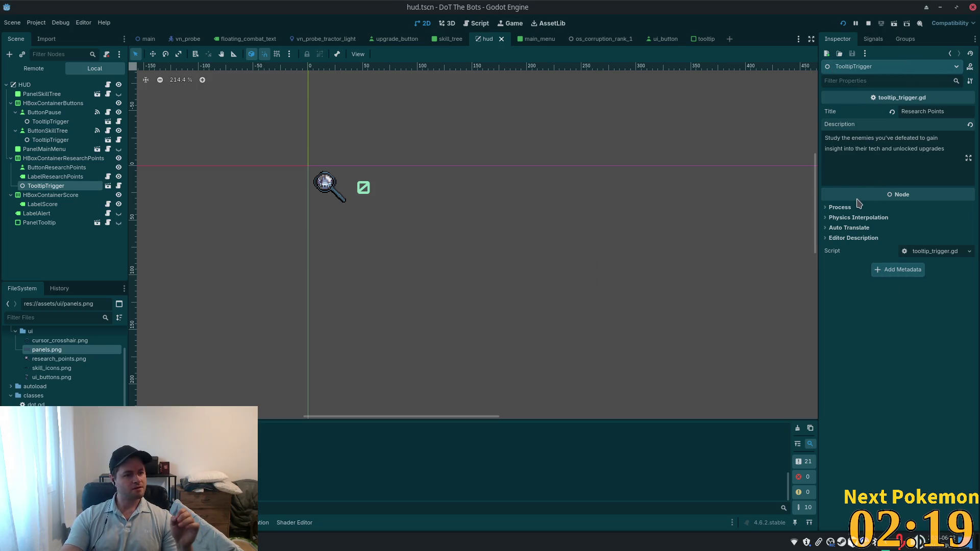
mouse_move(859, 203)
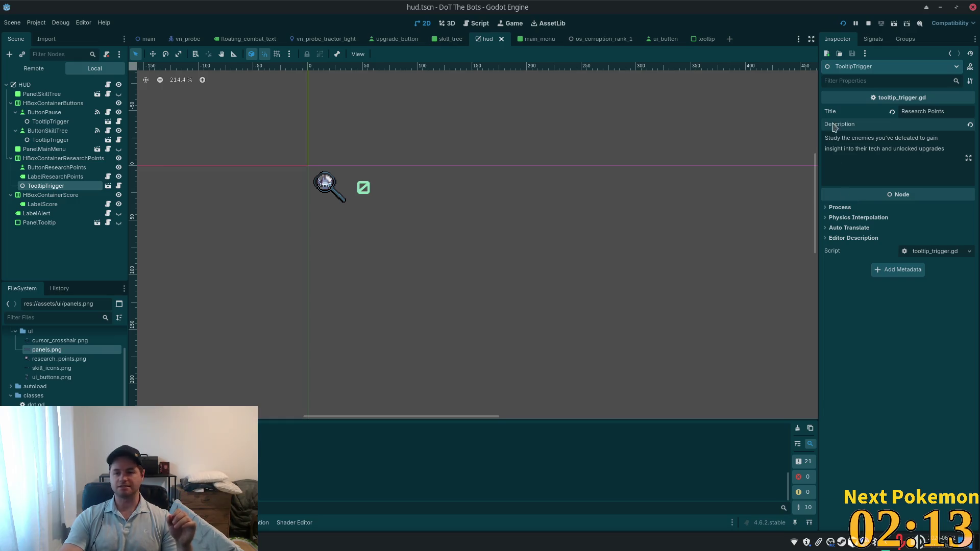
click(843, 24)
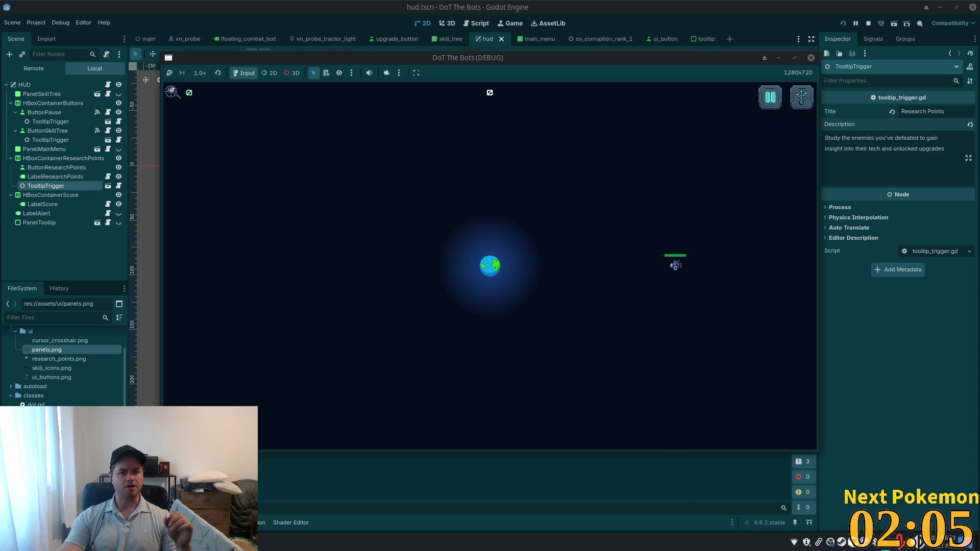
mouse_move(189, 93)
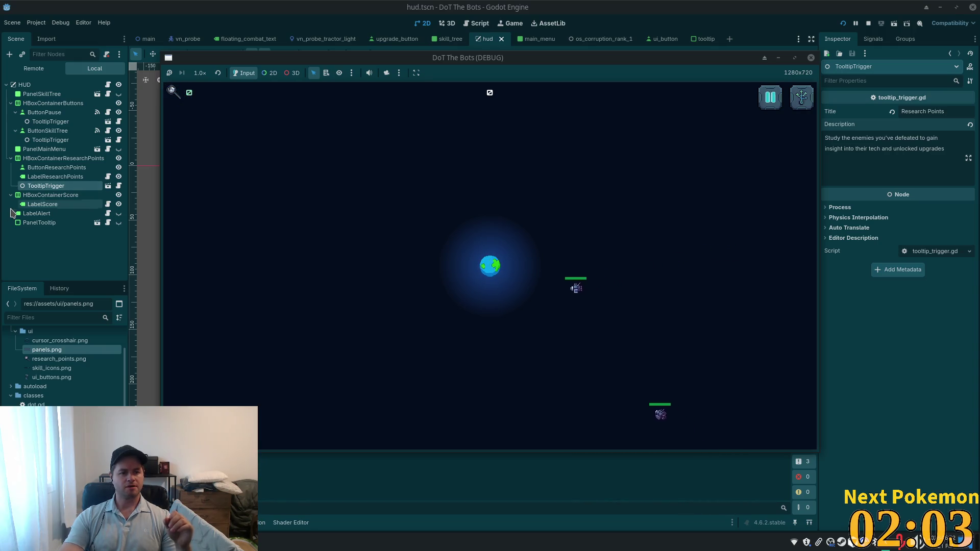
click(36, 168)
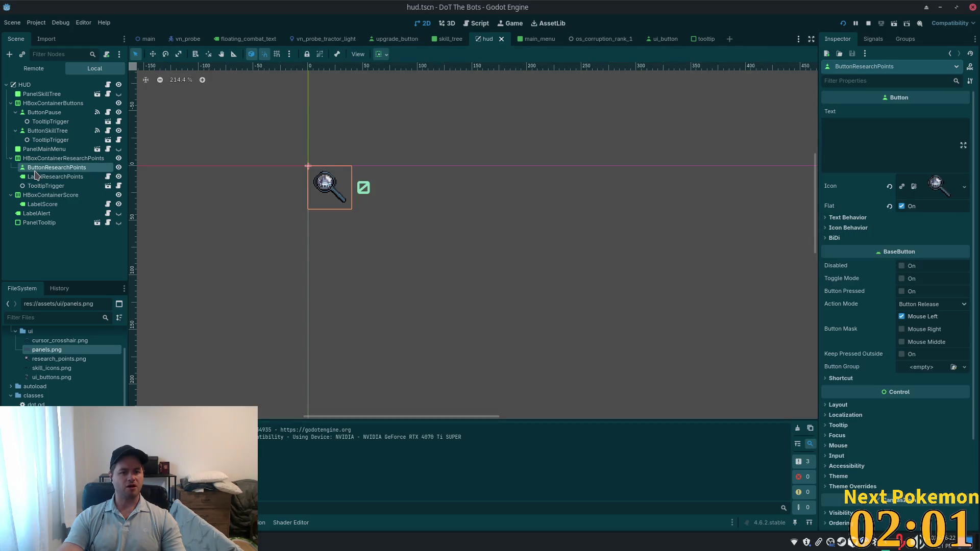
Step: Set ButtonResearchPoints' mouse filter to Ignore, then save and run the game
scroll(888, 405, down, 3)
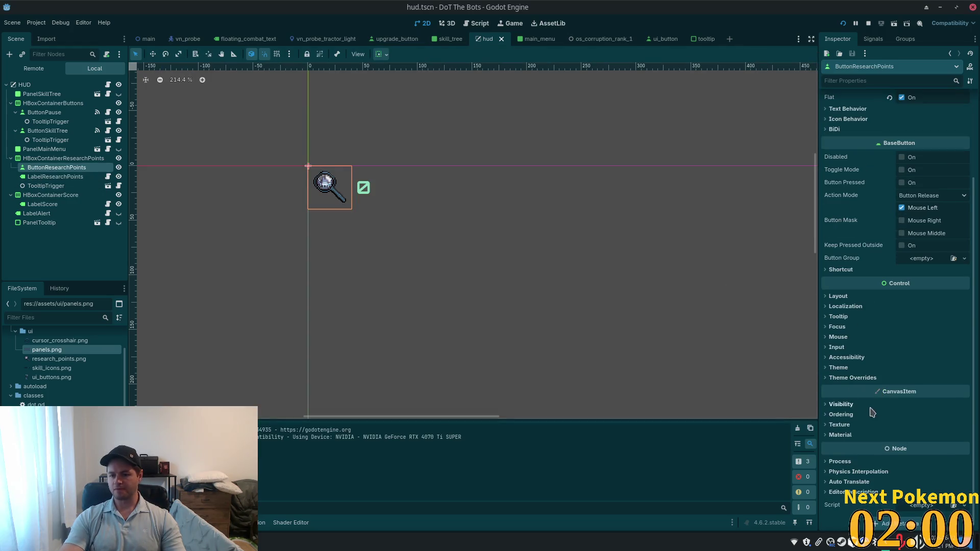
click(838, 338)
click(918, 351)
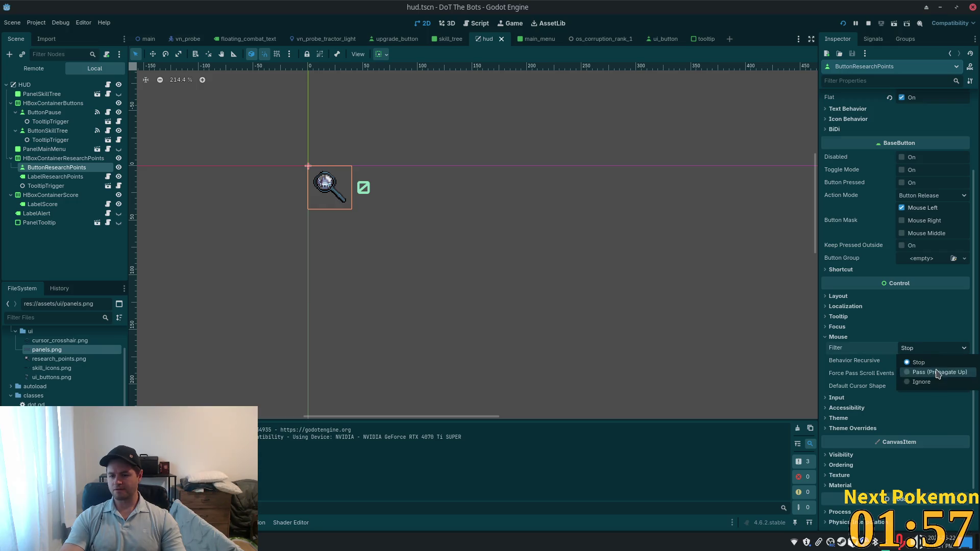
click(932, 384)
key(F5)
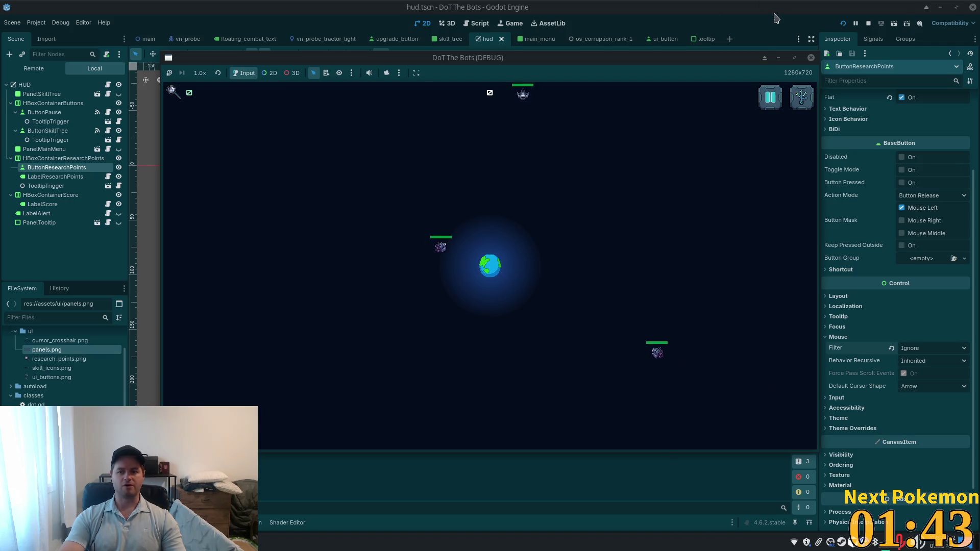
Step: Change the Research Points tooltip description from 'unlocked upgrades' to 'unlock upgrades'
click(43, 188)
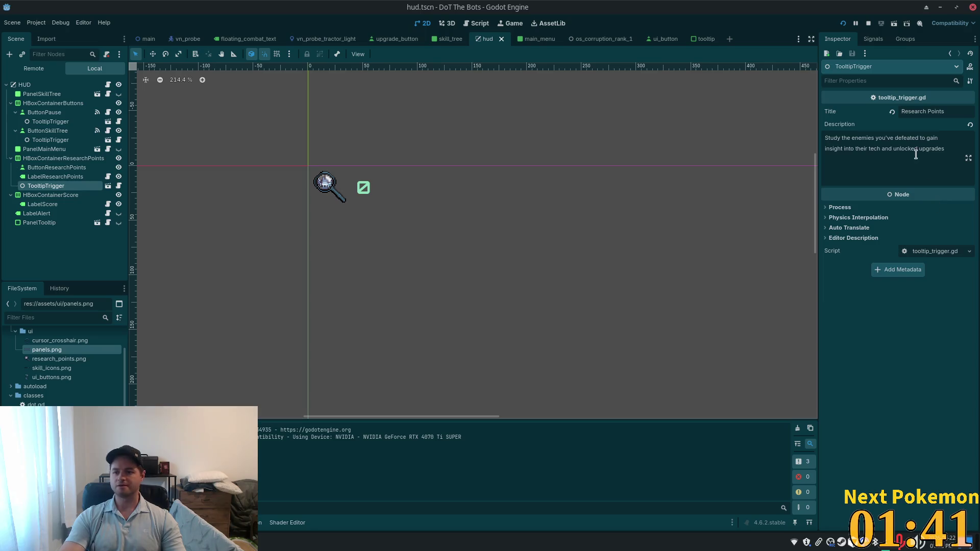
key(BackSpace)
key(BackSpace)
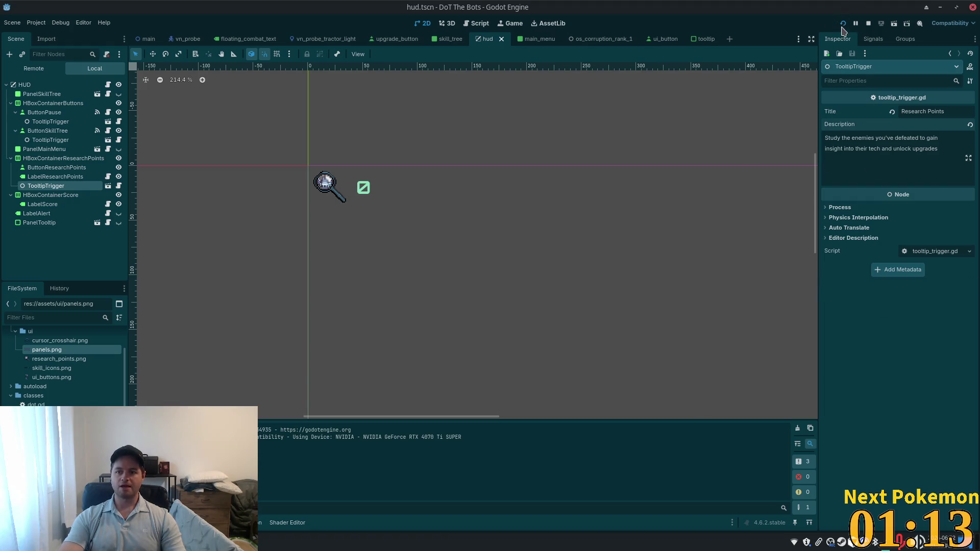
click(842, 23)
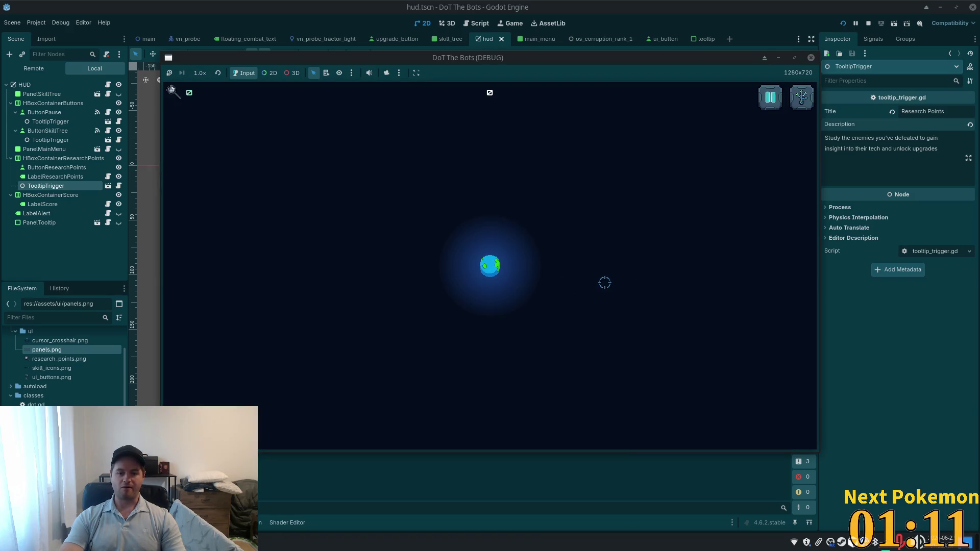
mouse_move(182, 92)
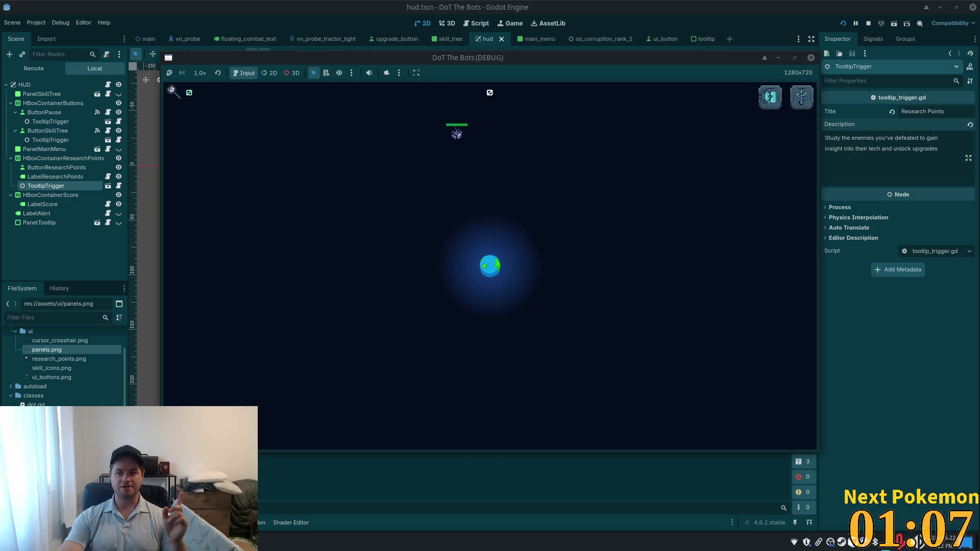
mouse_move(802, 98)
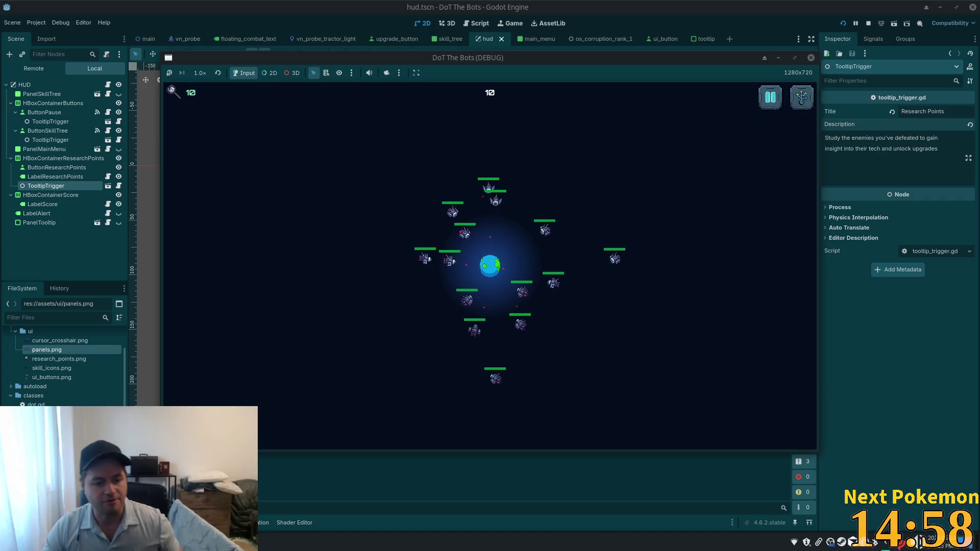
key(F8)
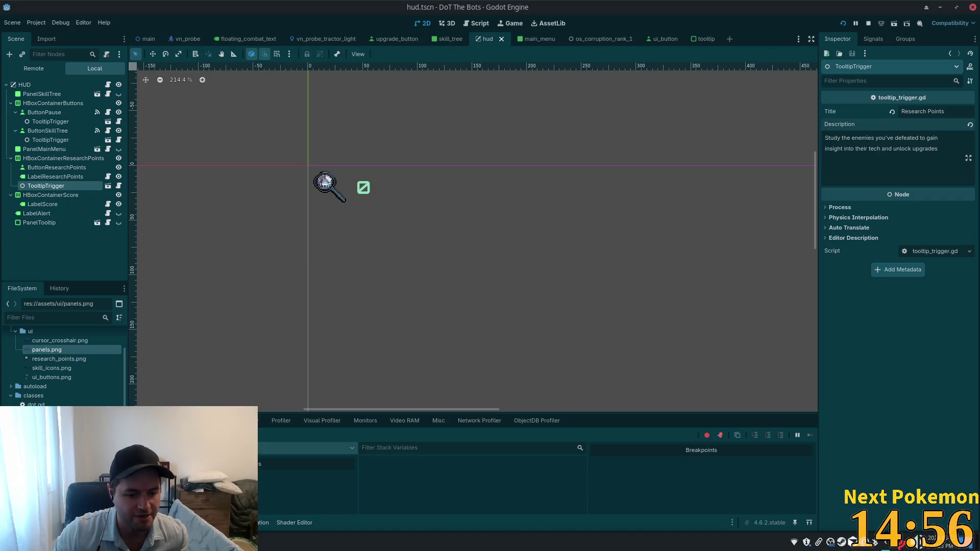
Step: From the Debugger's InputMap error, replace 'skill_tree' with 'SkillTree' on line 45 of ui_manager.gd
click(202, 421)
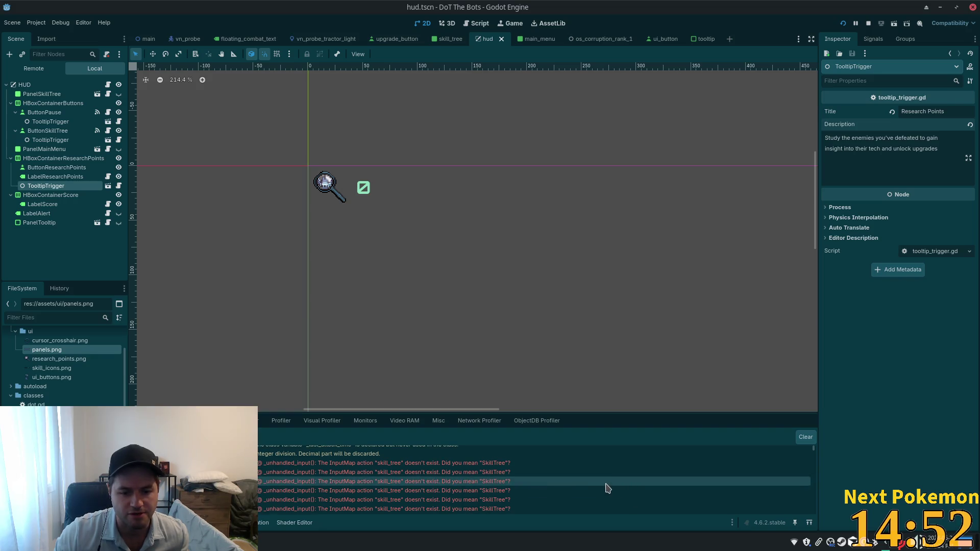
double_click(490, 471)
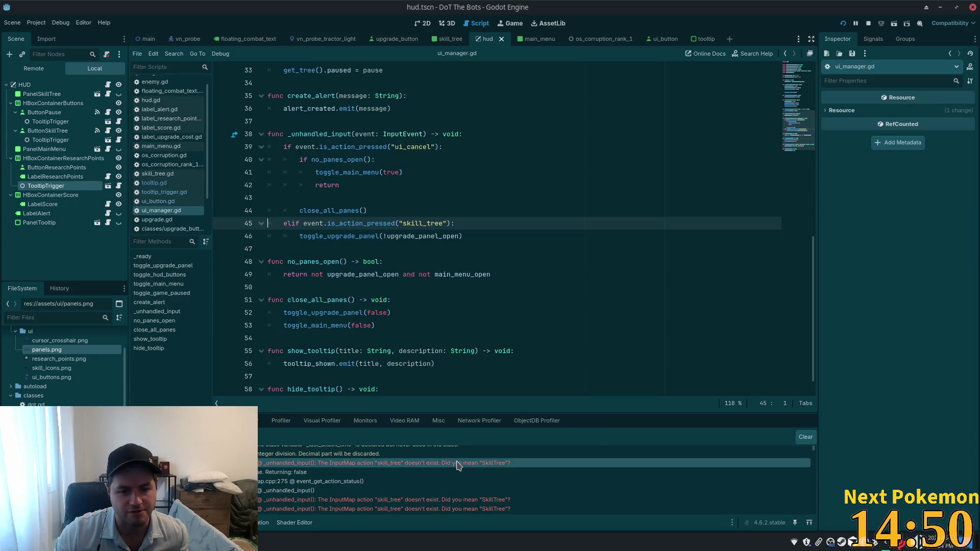
double_click(429, 223)
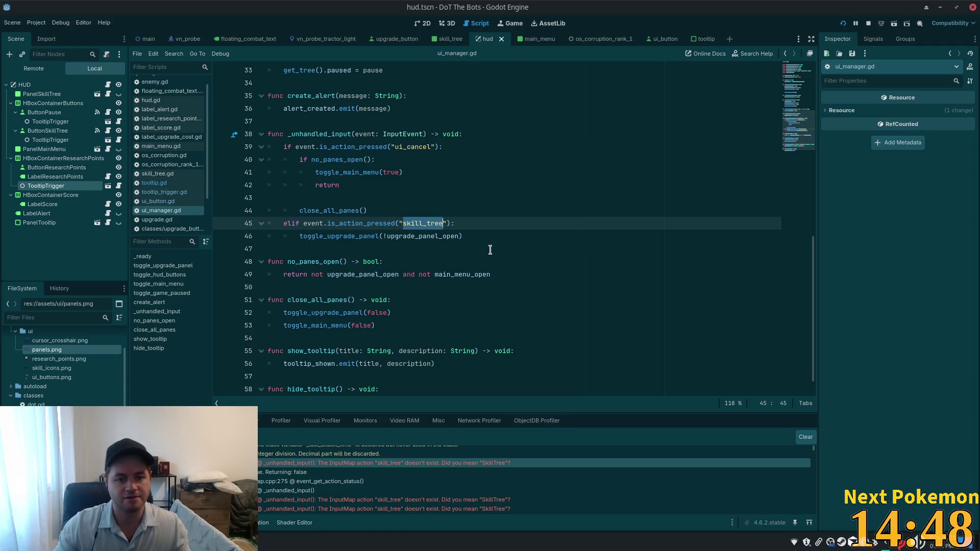
text(SkillTr)
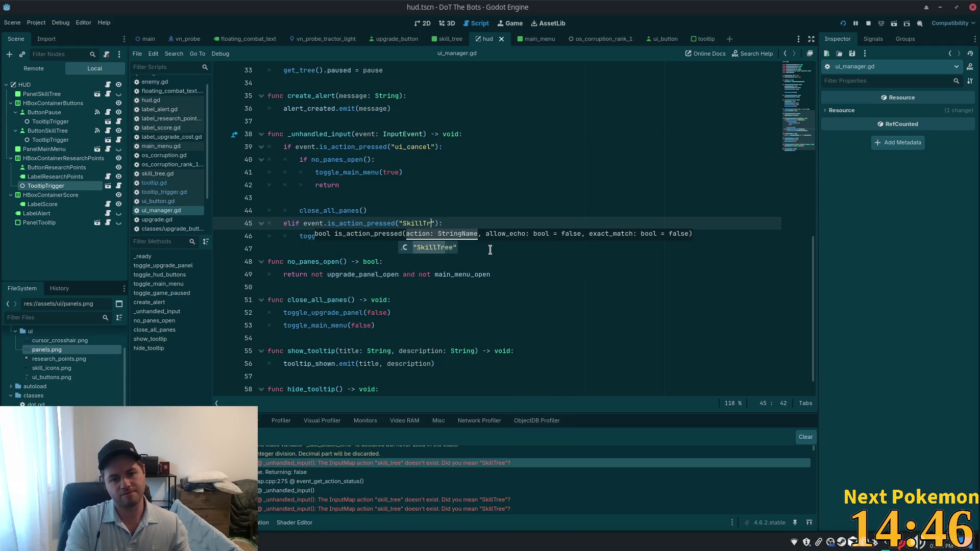
text(ee)
click(479, 186)
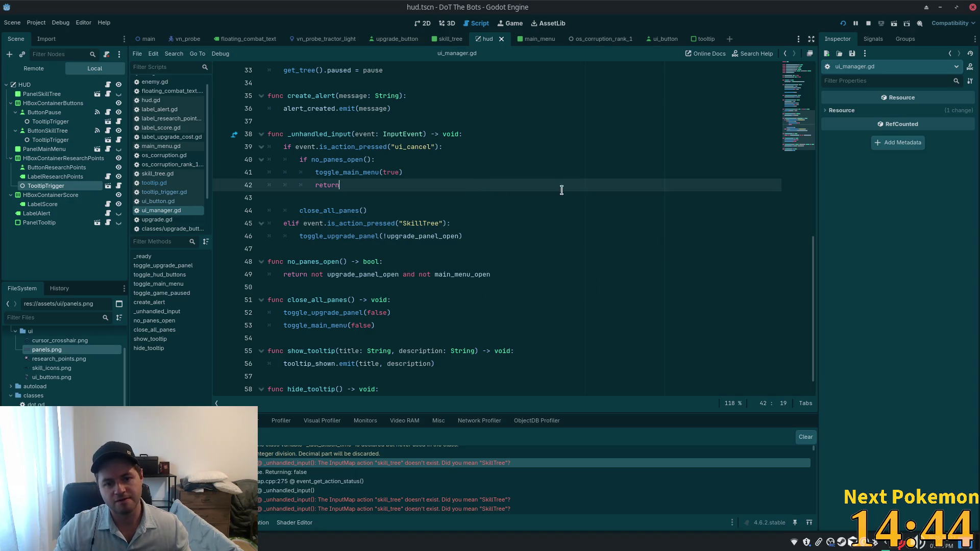
Step: Run the game, toggle the skill tree panel with Tab several times, and check the tooltips
click(845, 24)
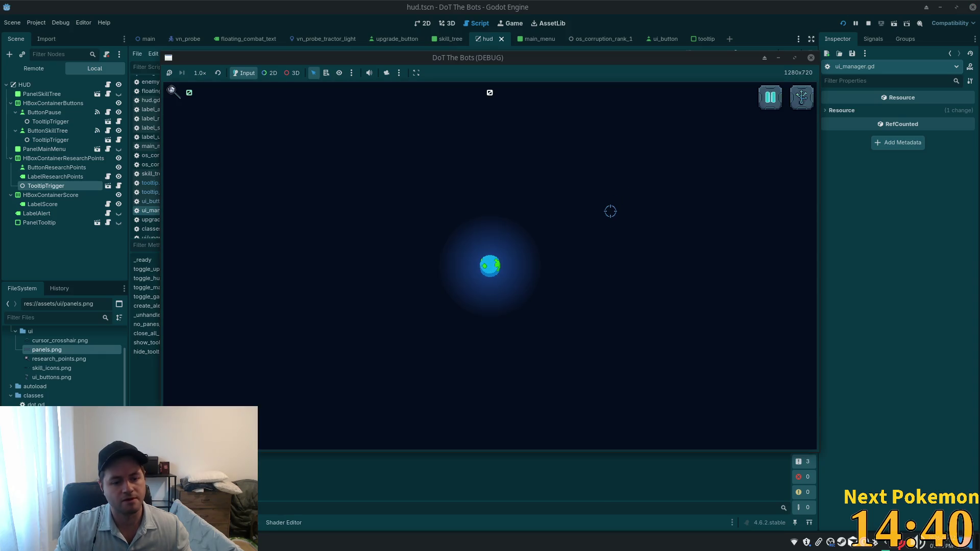
key(Tab)
key(Tab)
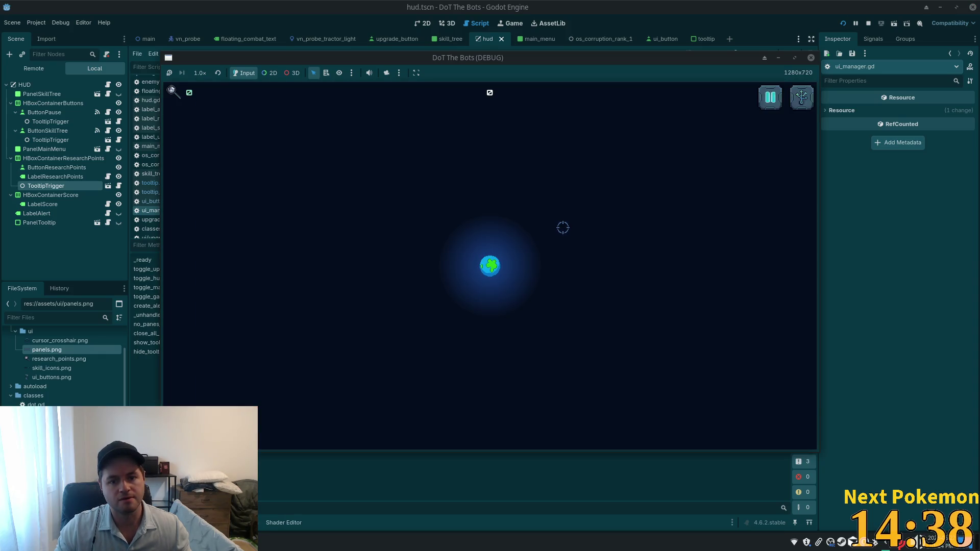
key(Tab)
key(Tab)
key(Tab)
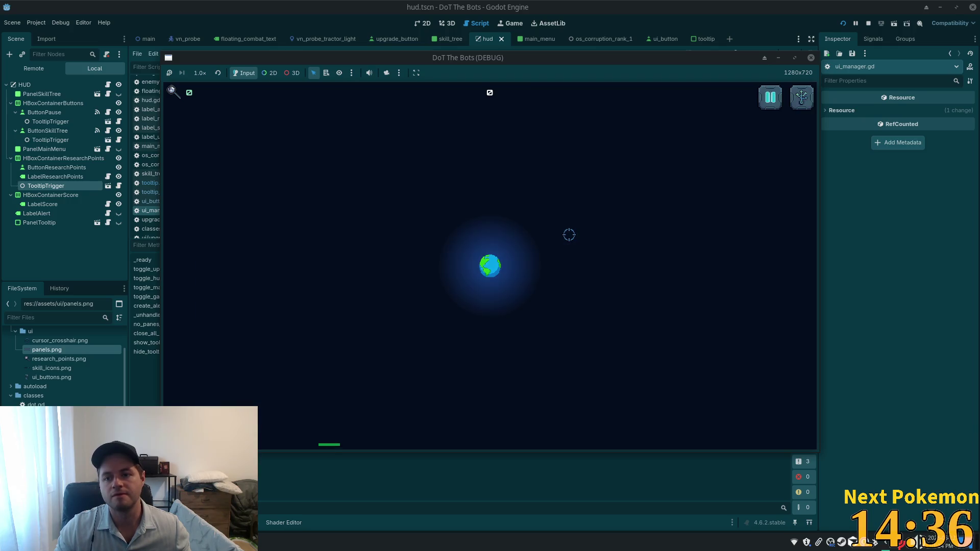
key(Tab)
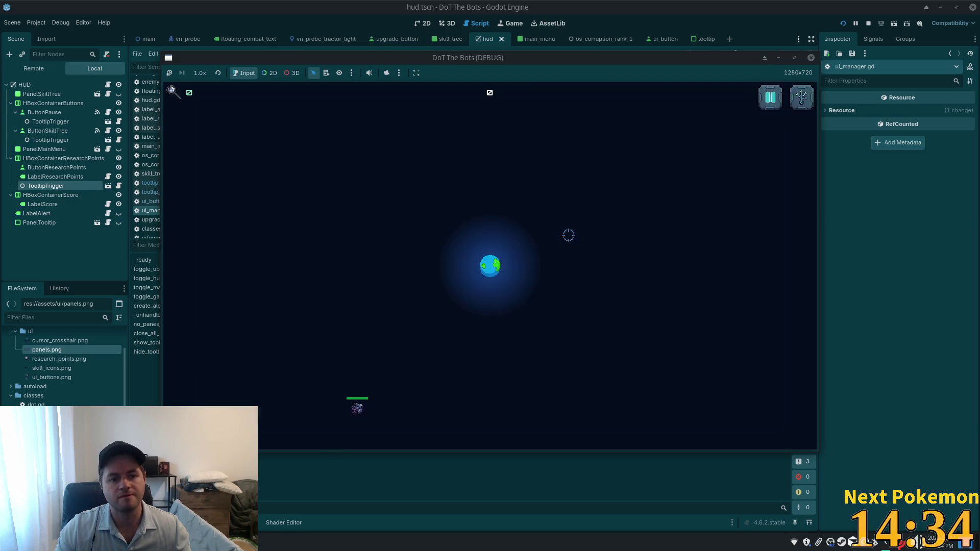
key(Tab)
key(Tab)
key(Tab)
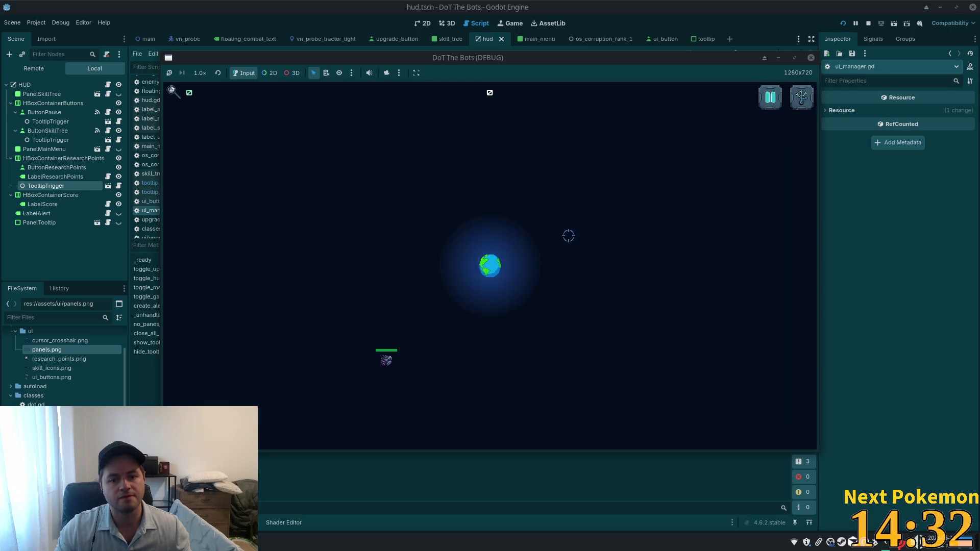
key(Tab)
key(Tab)
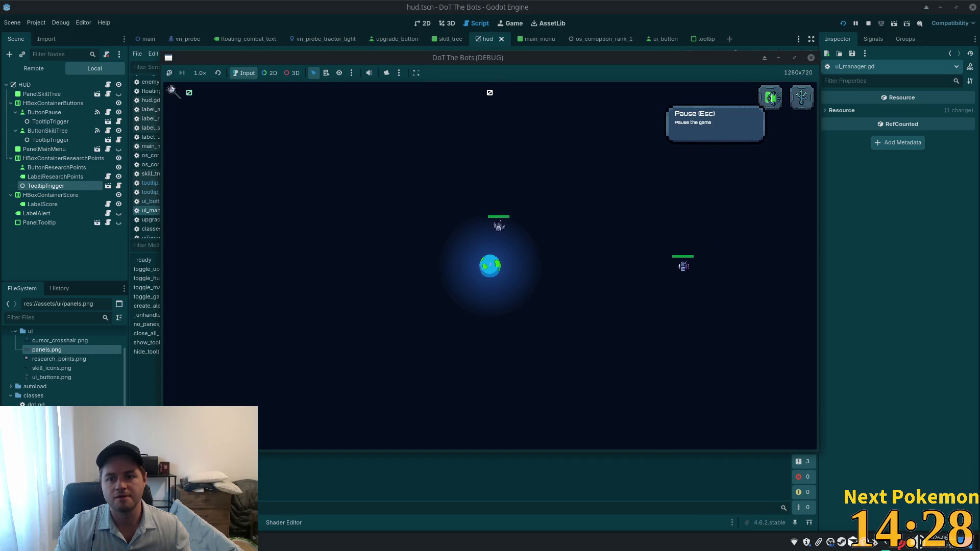
mouse_move(179, 92)
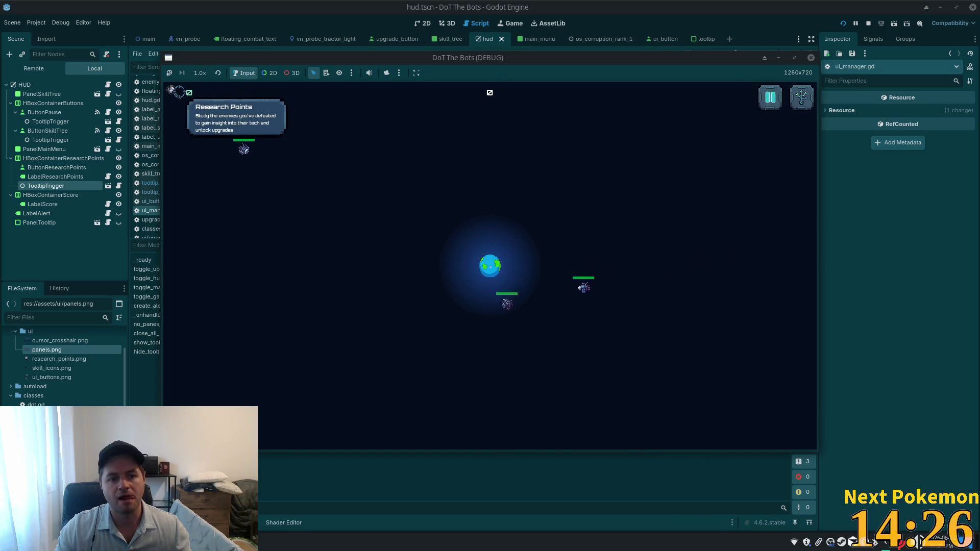
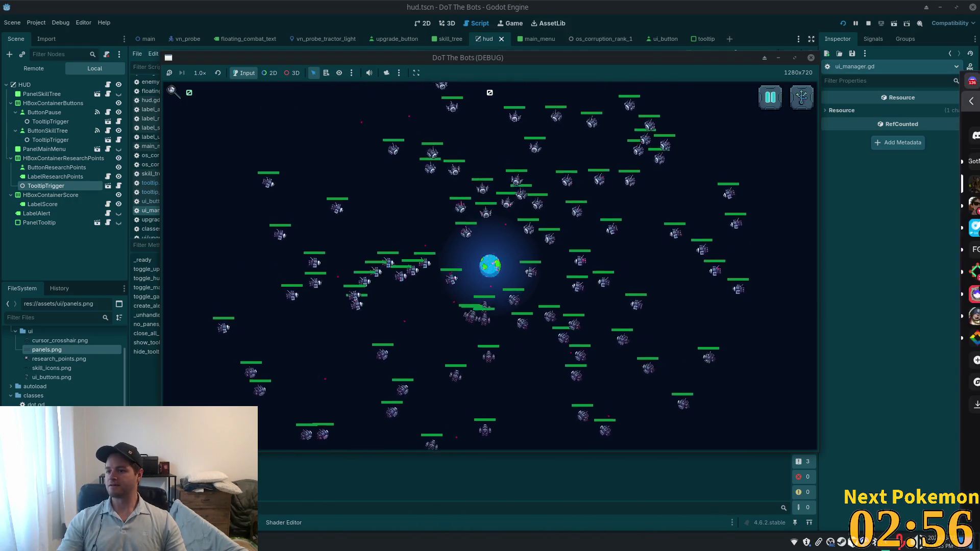
Step: Switch from the Godot game to the browser and open Discord's random channel
key(alt+Tab)
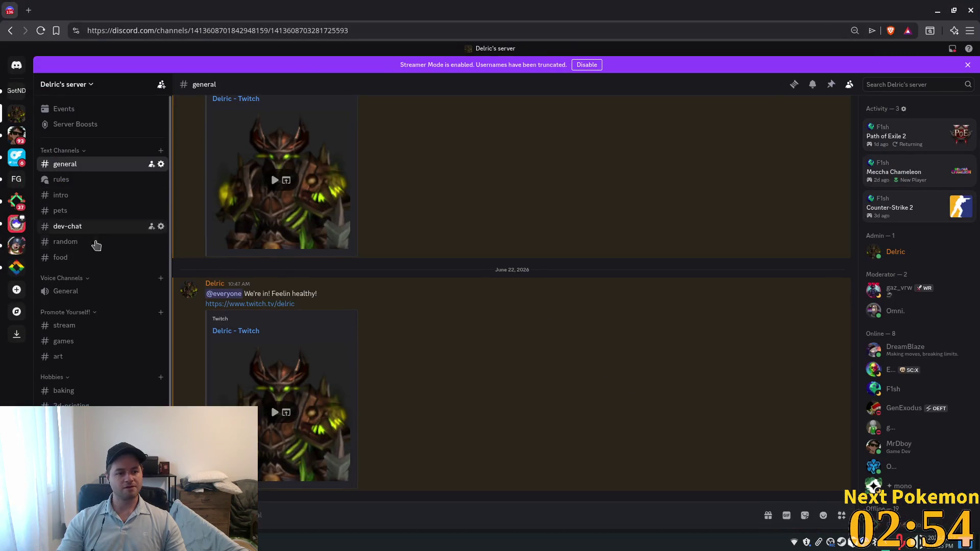
click(82, 242)
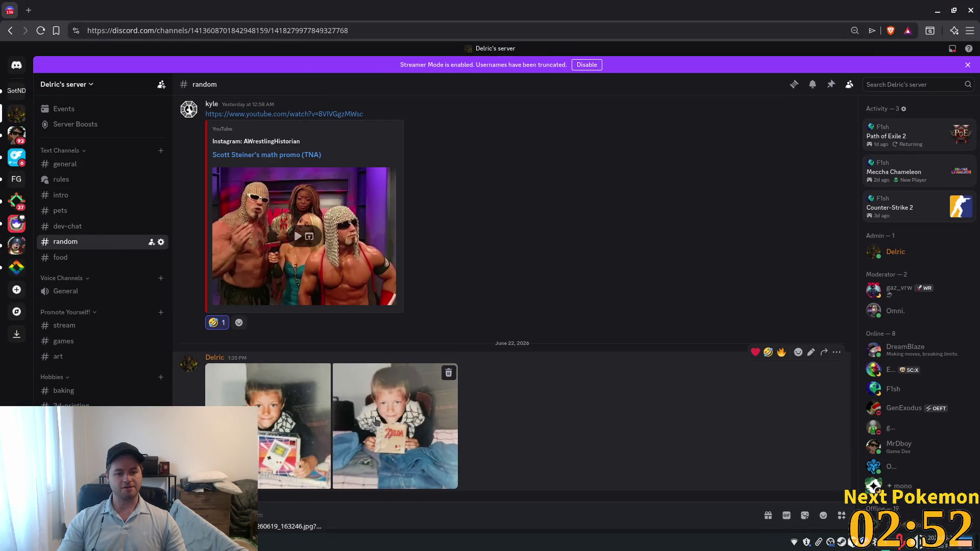
Step: Open the photo of the child with the Zelda box full-size and zoom in
click(375, 421)
click(489, 309)
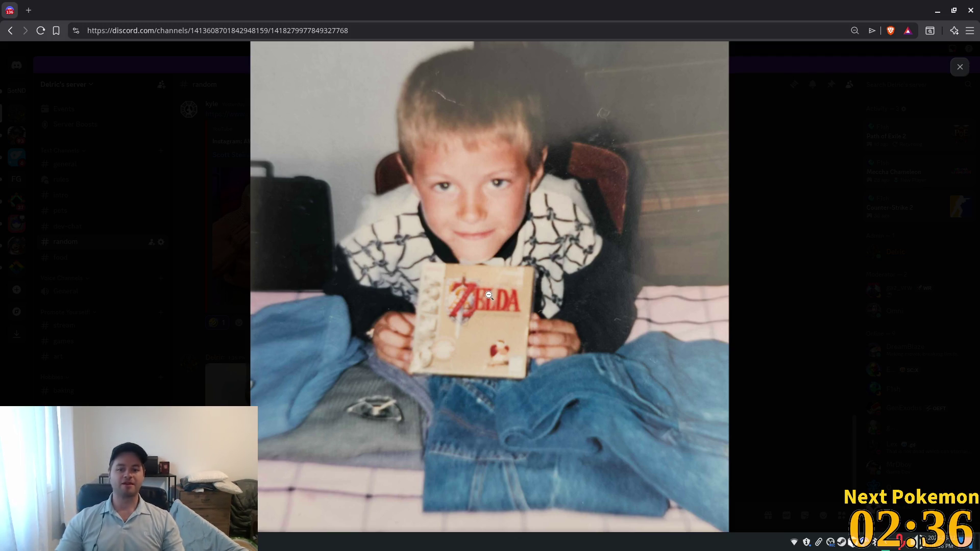
click(520, 305)
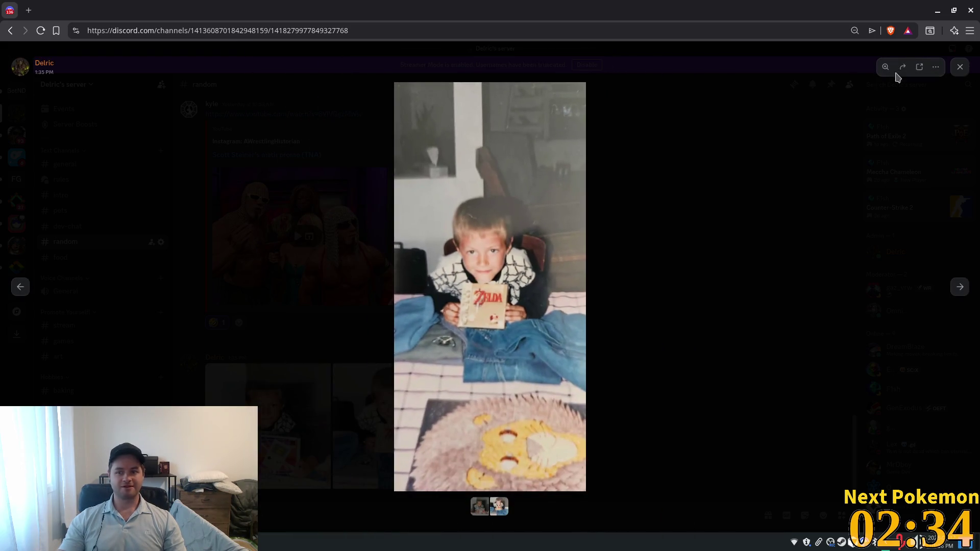
click(959, 68)
click(289, 431)
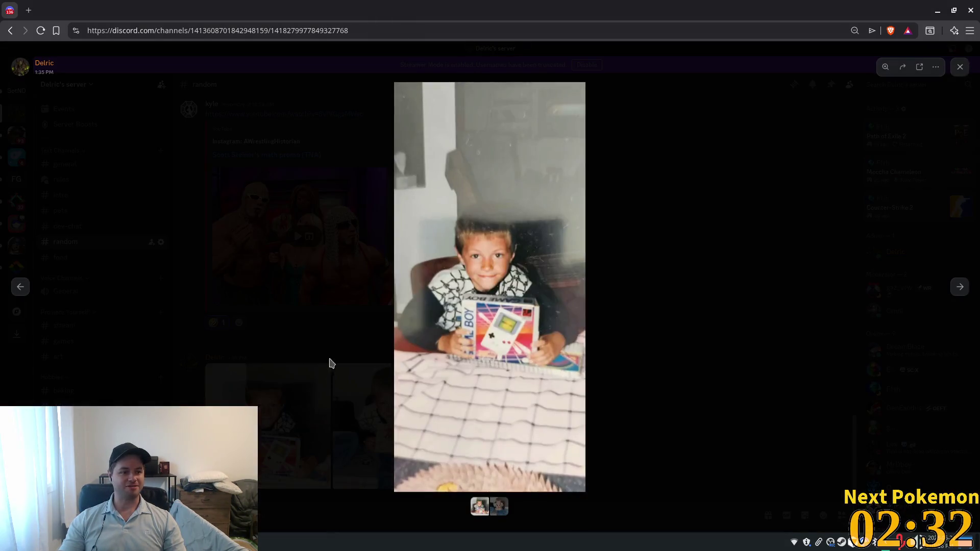
click(502, 336)
drag(522, 345, 447, 289)
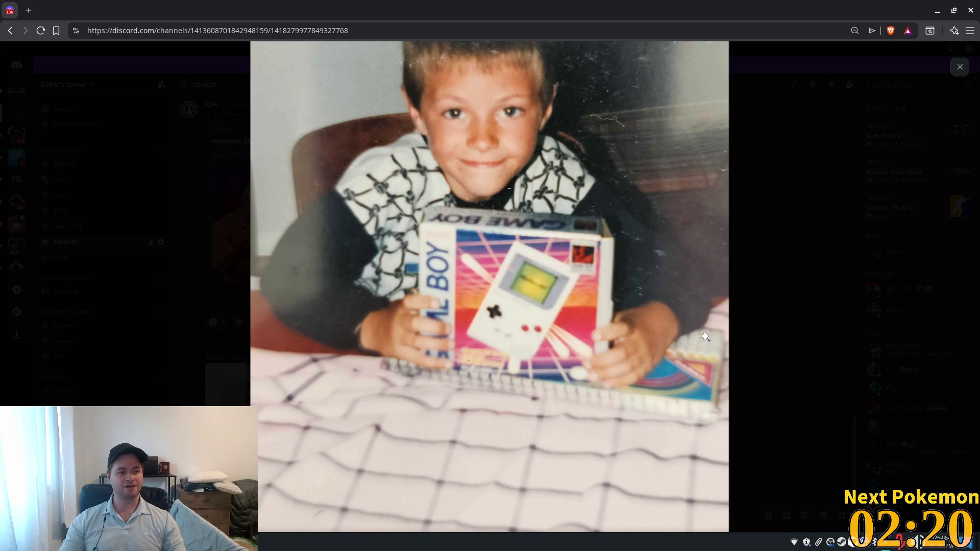
click(559, 355)
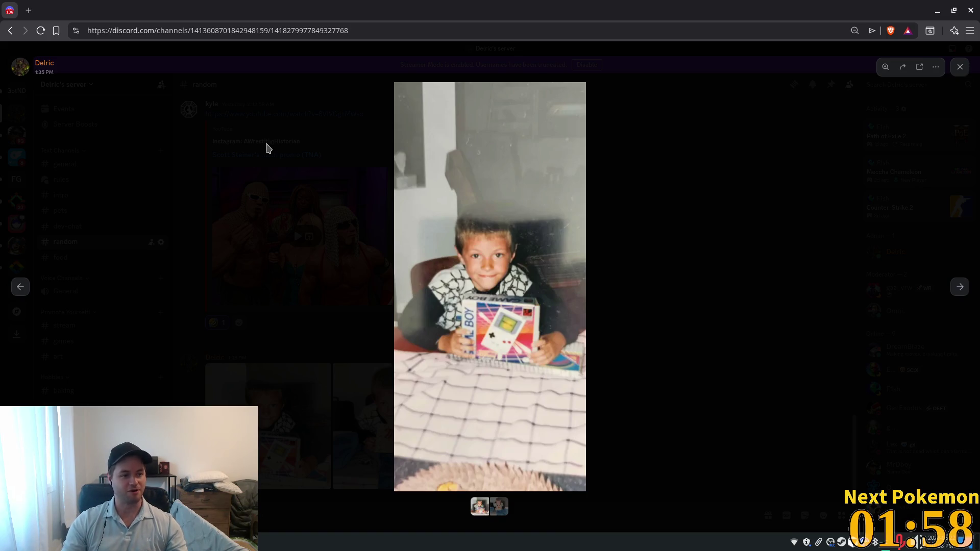
click(959, 71)
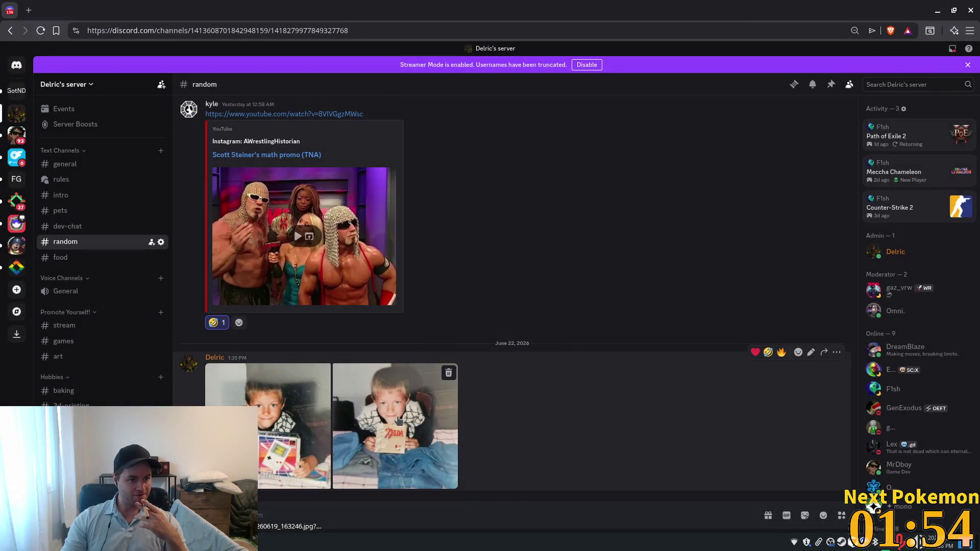
click(399, 421)
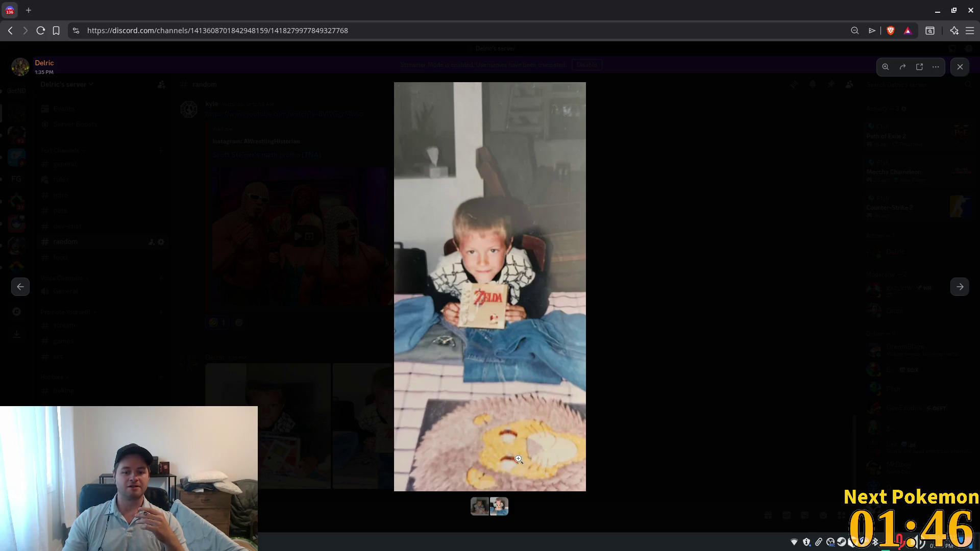
Step: Zoom into the lower part of the photo, zoom back out, then close the viewer
click(517, 437)
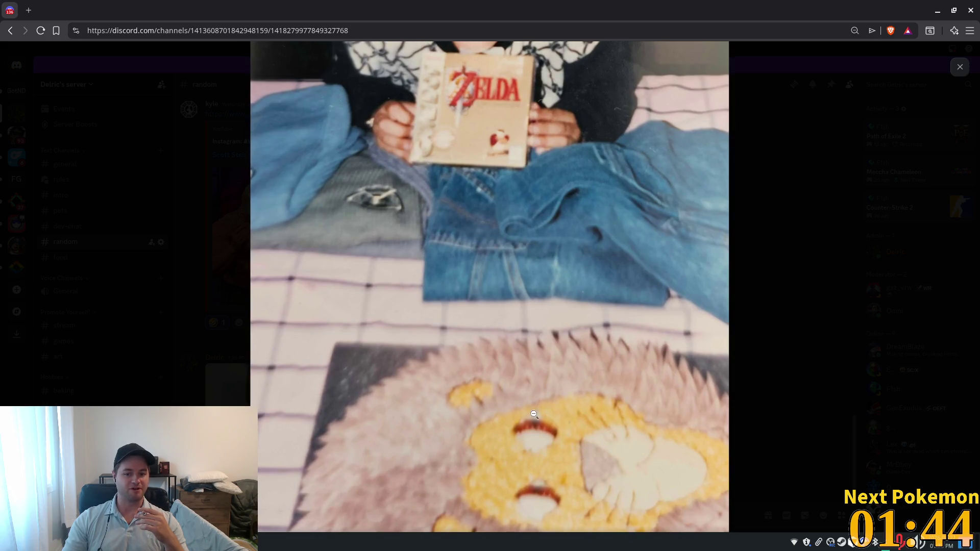
click(579, 453)
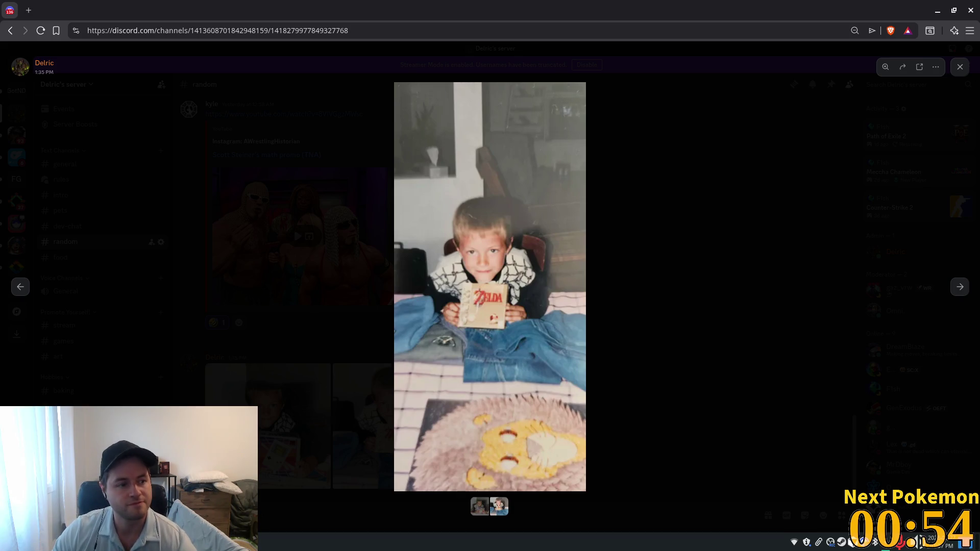
click(960, 66)
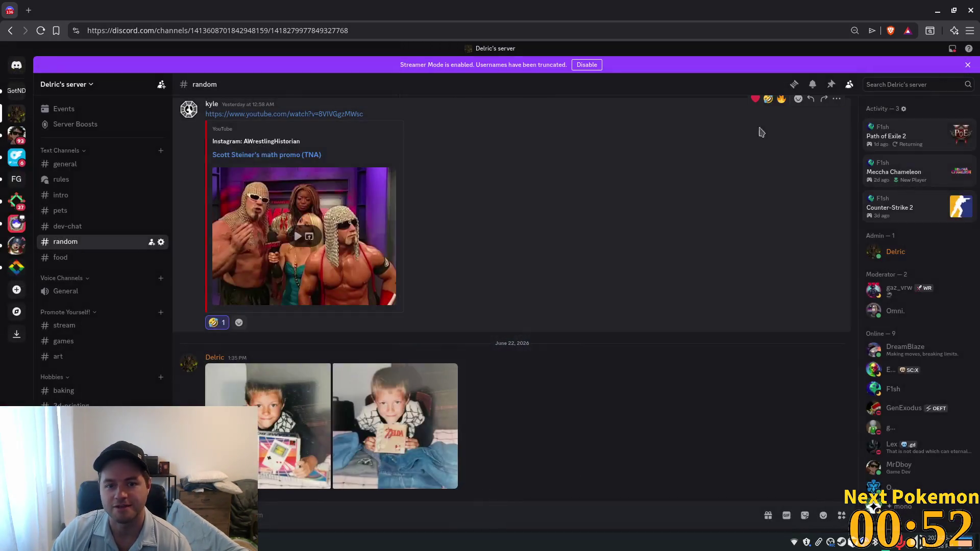
Step: Look through the Game Boy and Zelda photos again, then return to the Godot editor
click(277, 454)
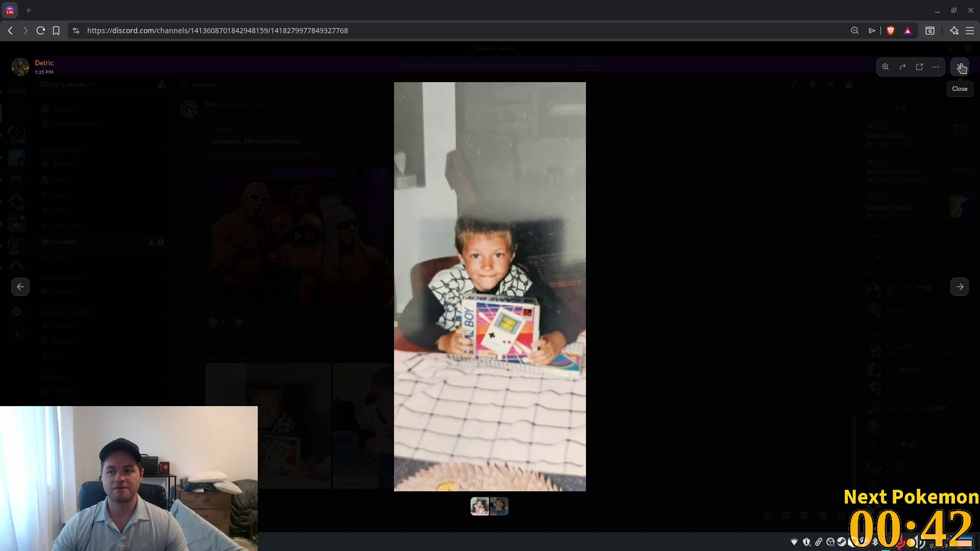
click(960, 66)
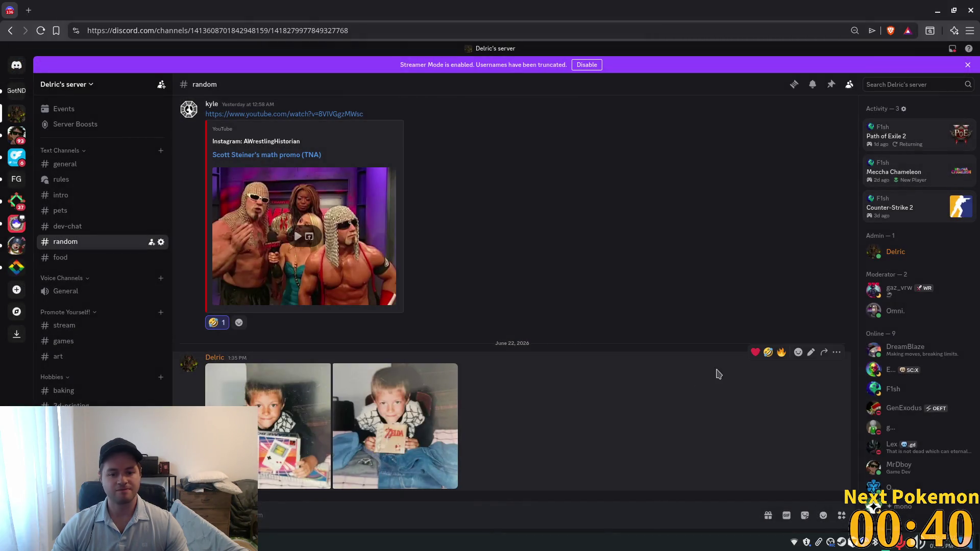
click(387, 457)
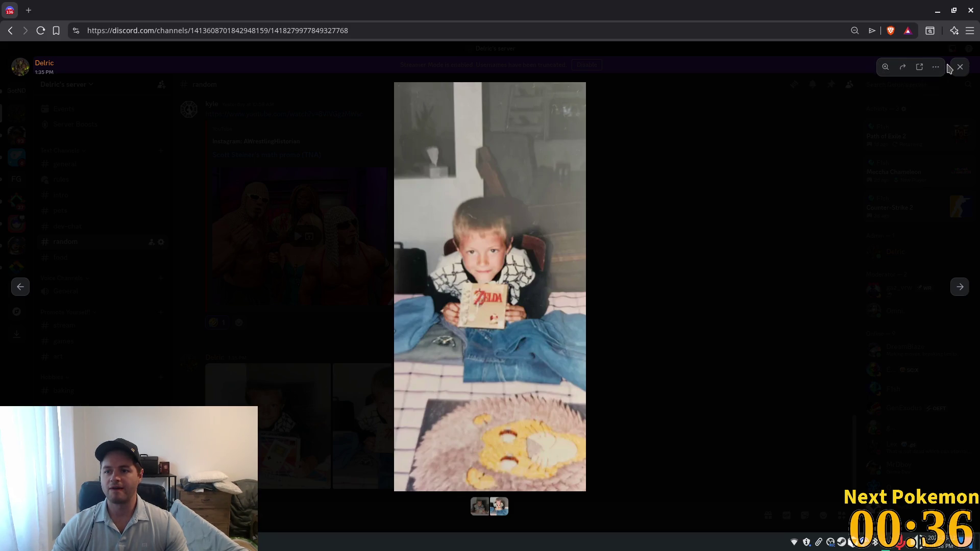
click(937, 67)
click(937, 68)
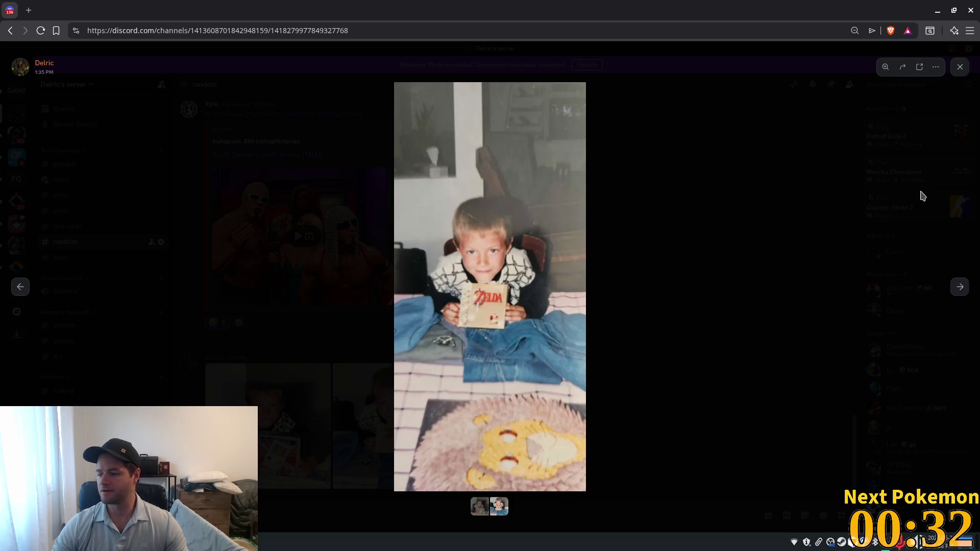
click(960, 67)
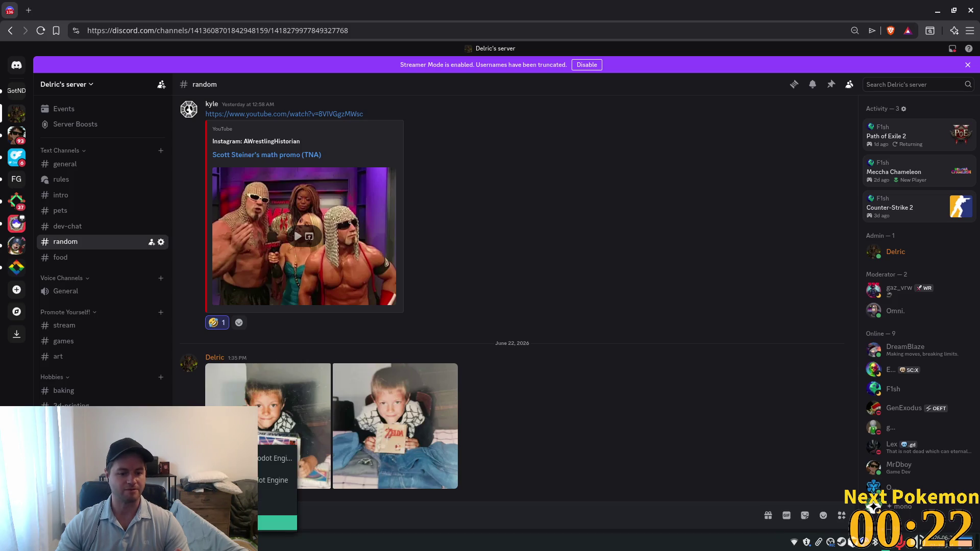
click(275, 469)
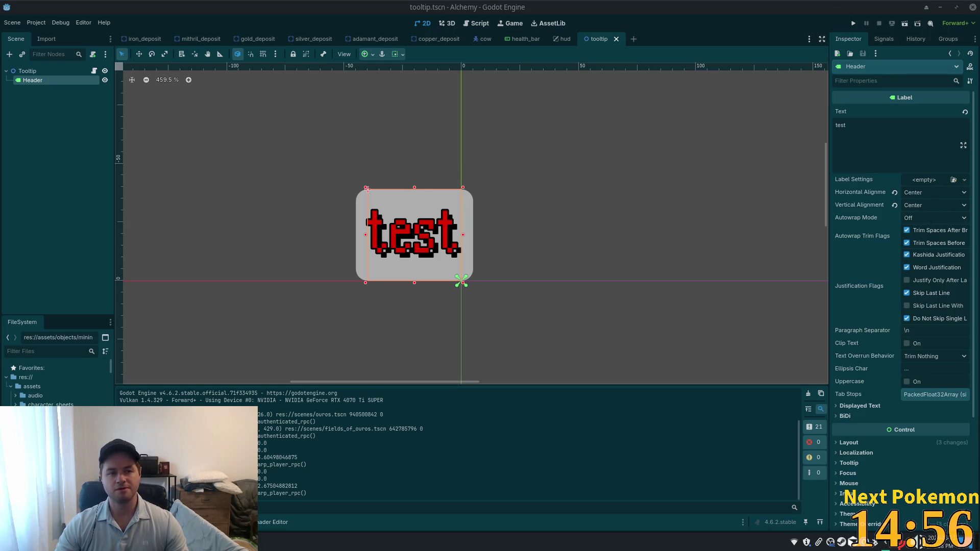
Step: Quit the Alchemy project's Godot editor window
click(972, 7)
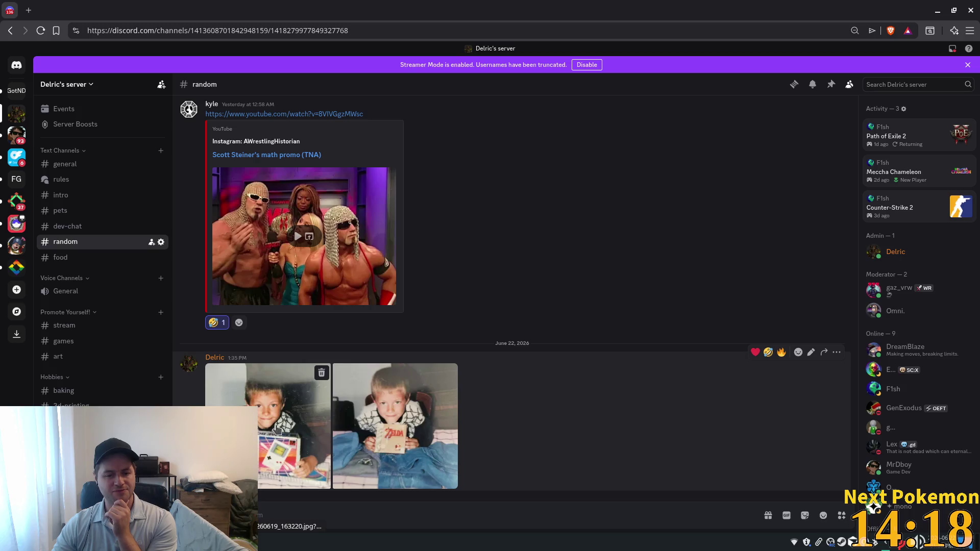
Step: View and close both childhood photos, then switch through the running game to Aseprite
click(277, 429)
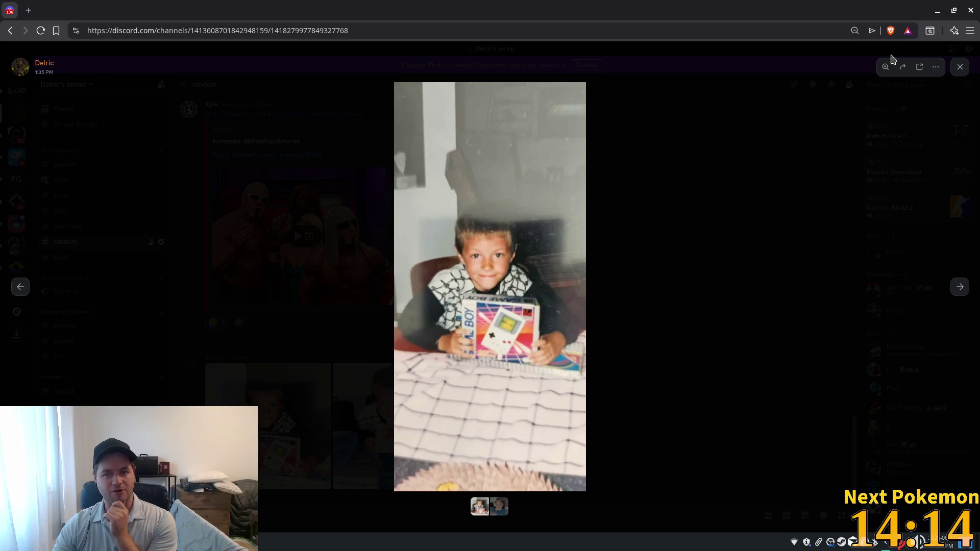
click(960, 67)
click(396, 440)
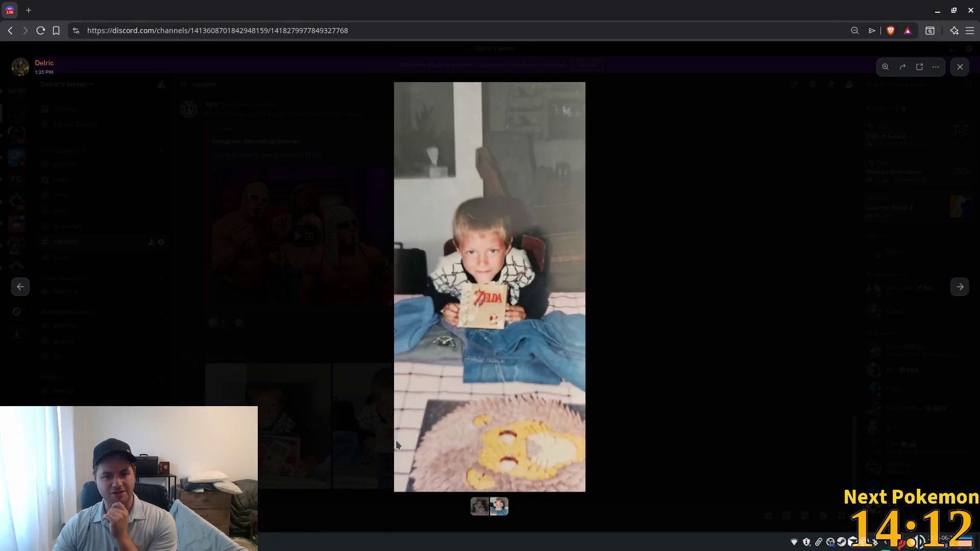
click(958, 68)
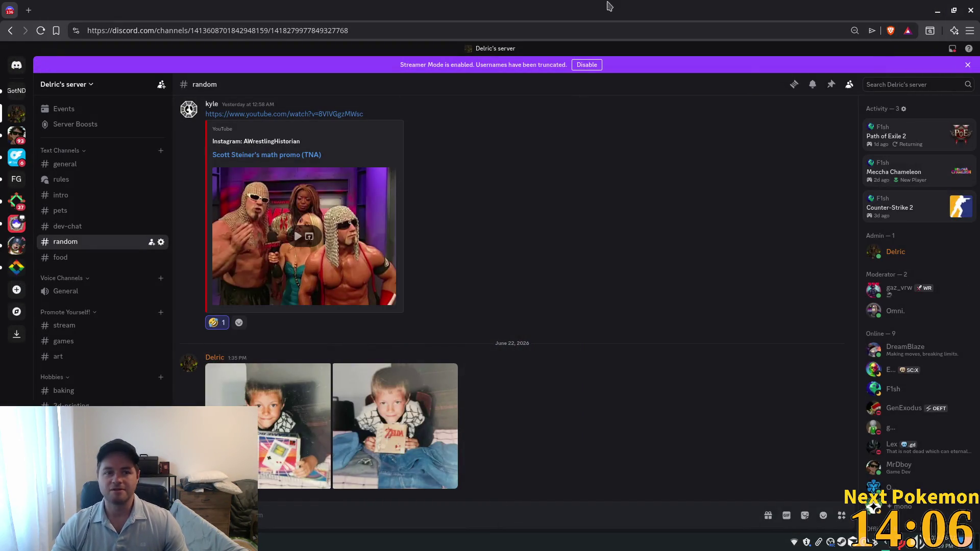
key(alt+Tab)
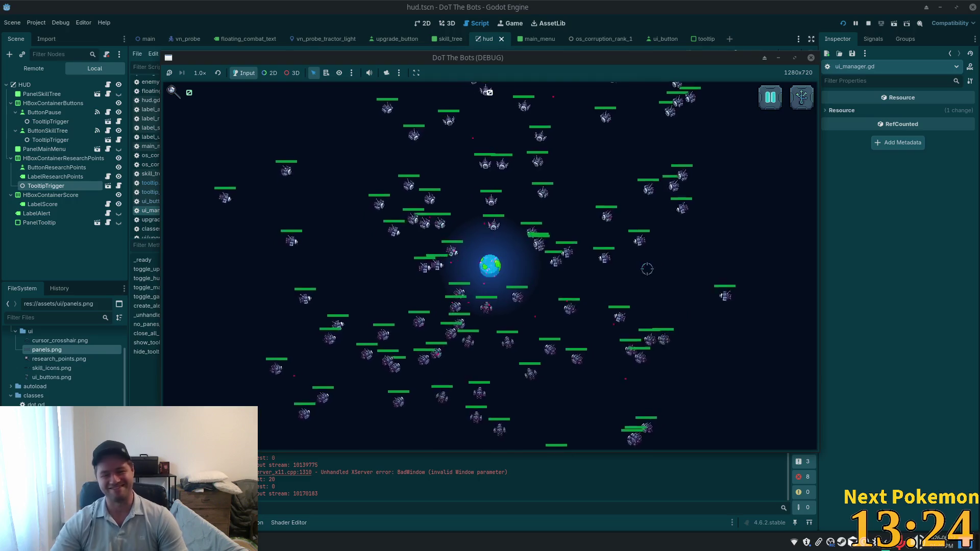
key(alt+Tab)
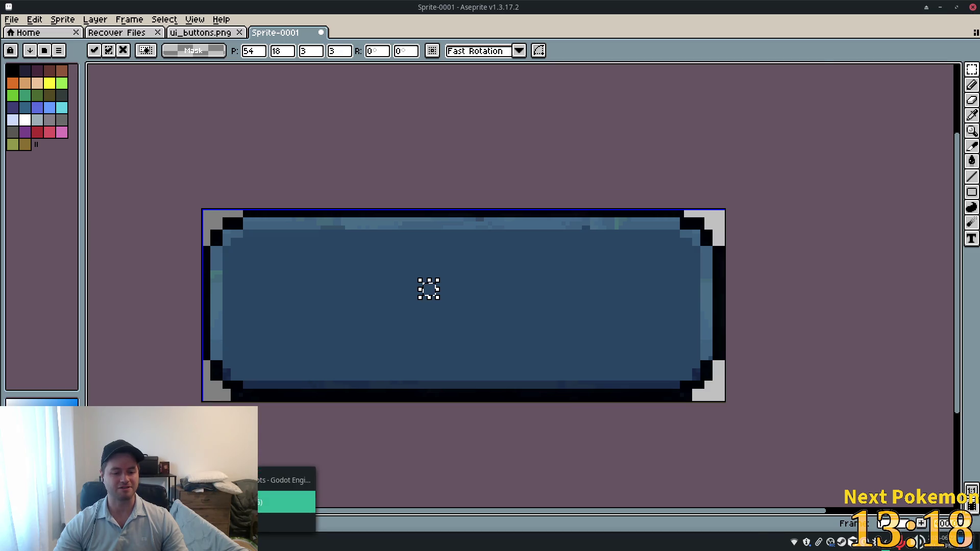
Step: Bring the DoT The Bots (DEBUG) game window in front of Aseprite
click(286, 498)
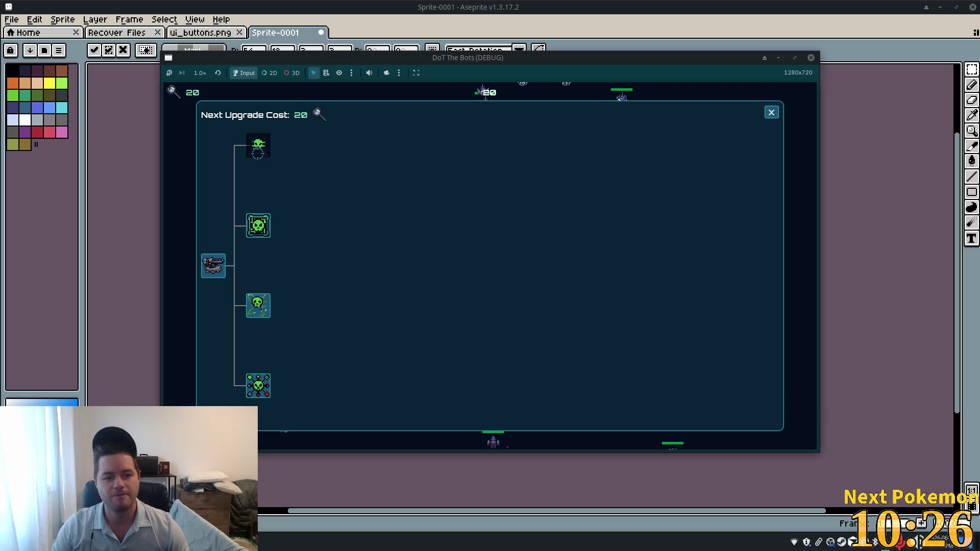
Step: Close the upgrade tree panel to get back to the game field
click(772, 113)
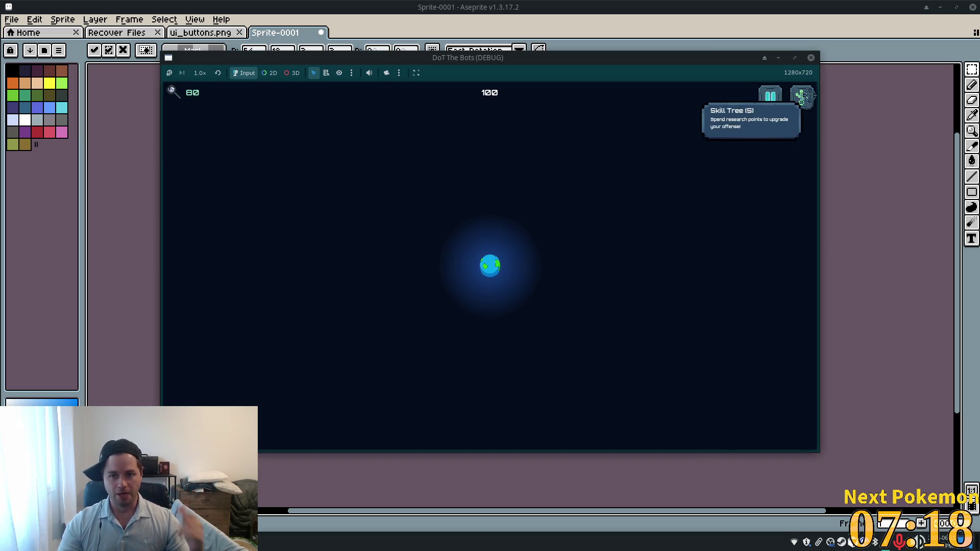
Step: Open and close the game's skill tree of upgrades, then return to the PixelLab page
click(801, 97)
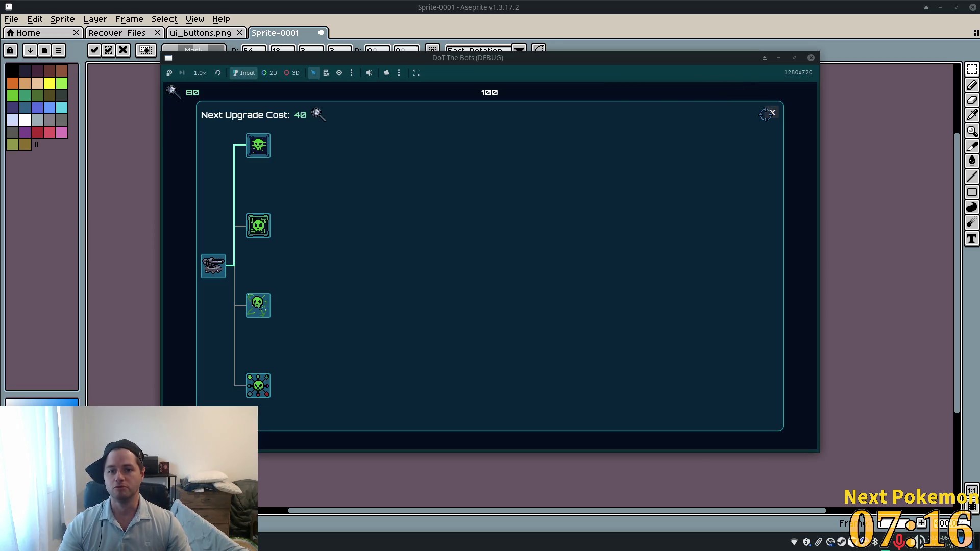
click(768, 114)
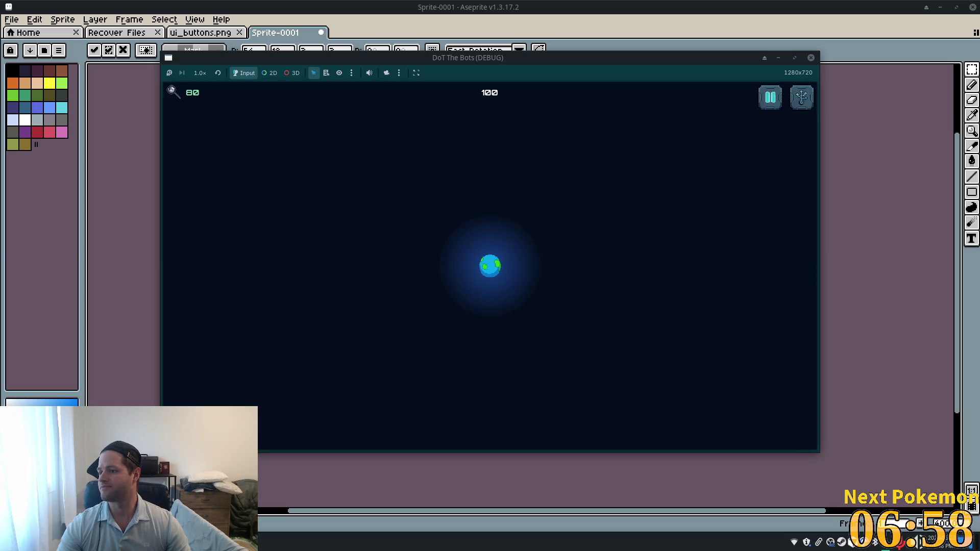
key(alt+Tab)
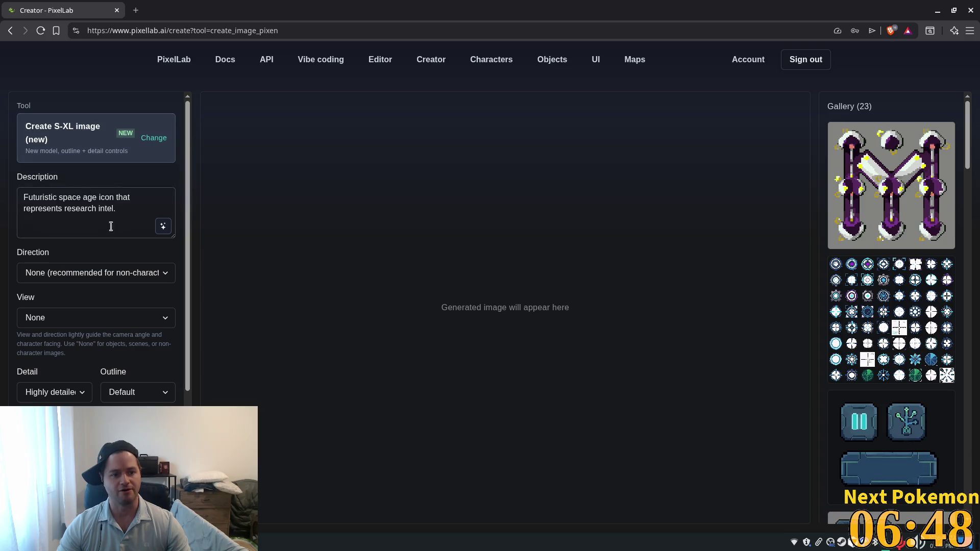
Step: Select then deselect the description text, and bring up PixelLab's list of generation tools
drag(139, 220, 1, 165)
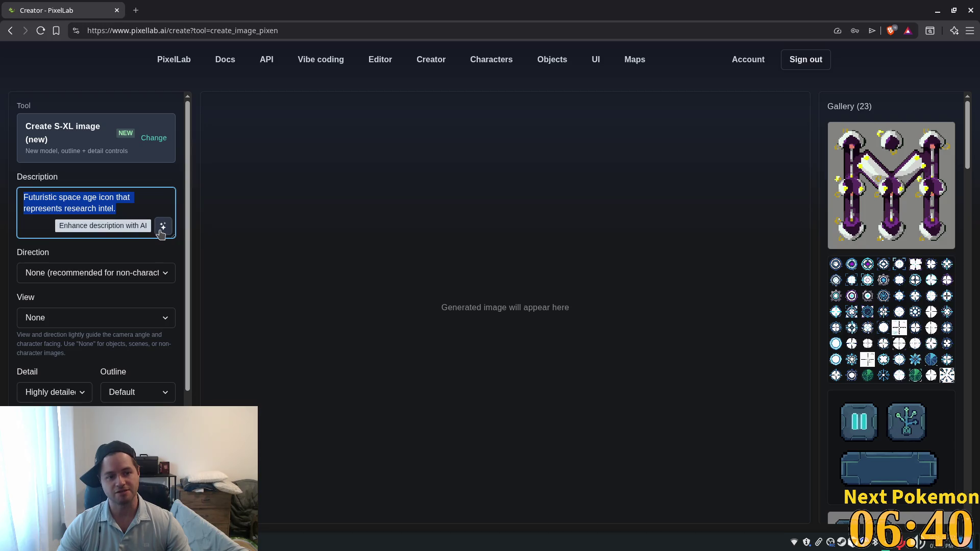
click(132, 217)
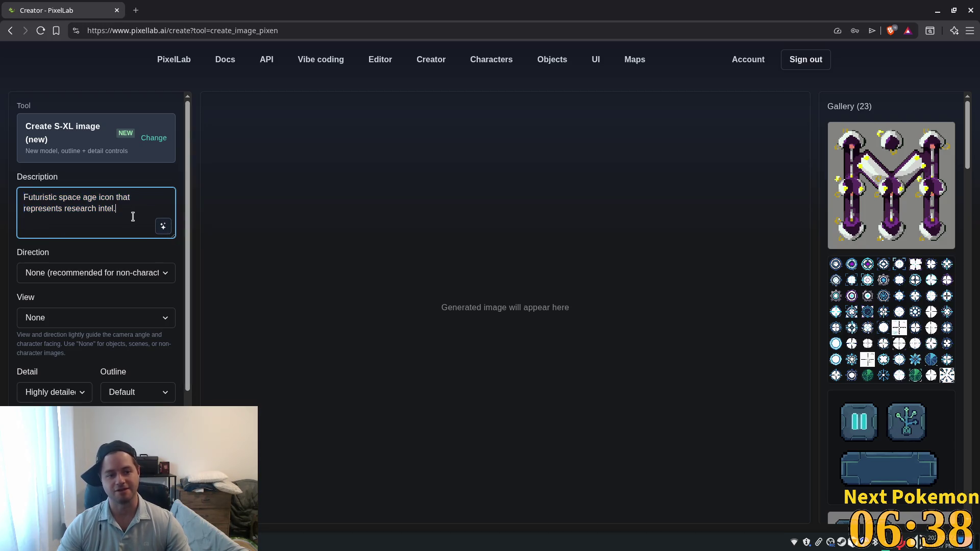
click(150, 138)
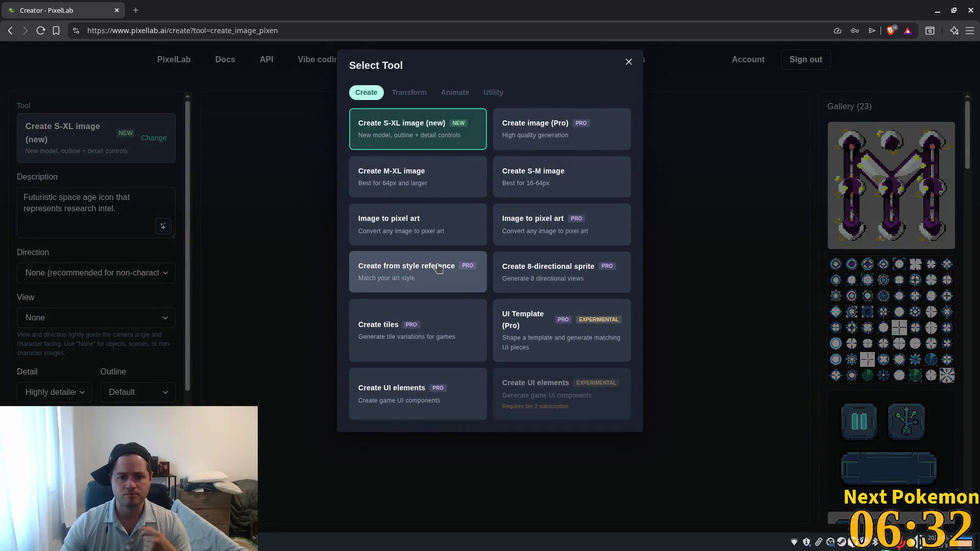
Step: Switch PixelLab to the Animate tab's Create animated object/character generator for the moon description
click(440, 95)
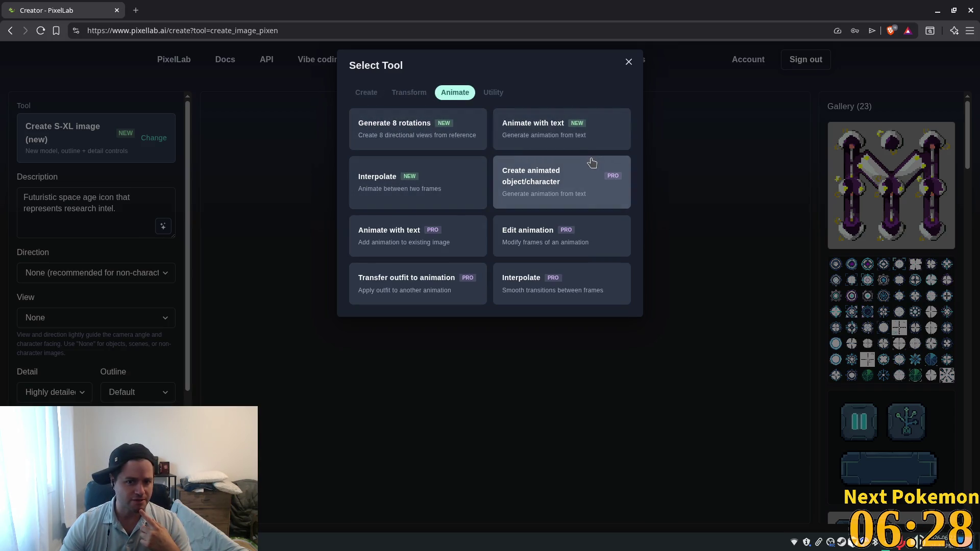
click(551, 189)
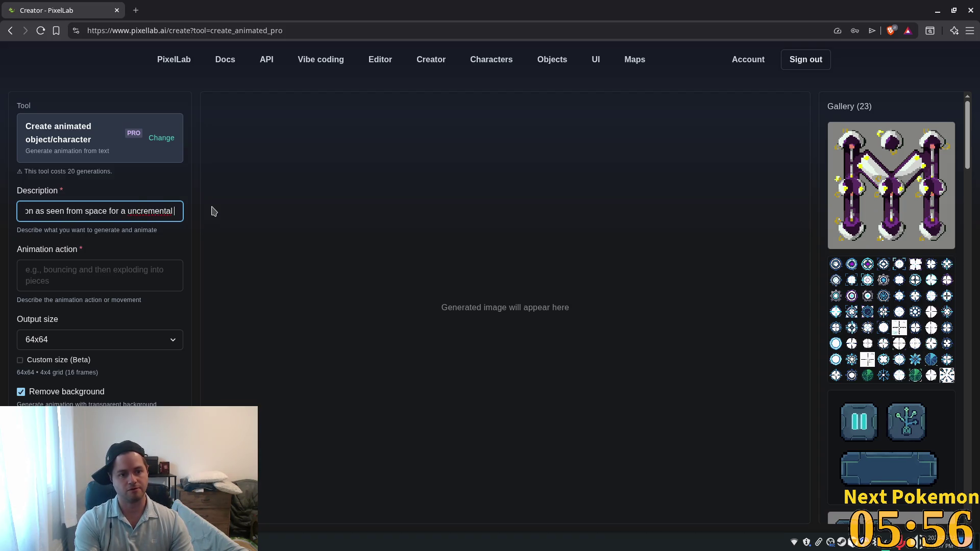
Step: Correct the description's typo to 'incremental' and finish it with 'Low detail'
right_click(145, 212)
click(178, 221)
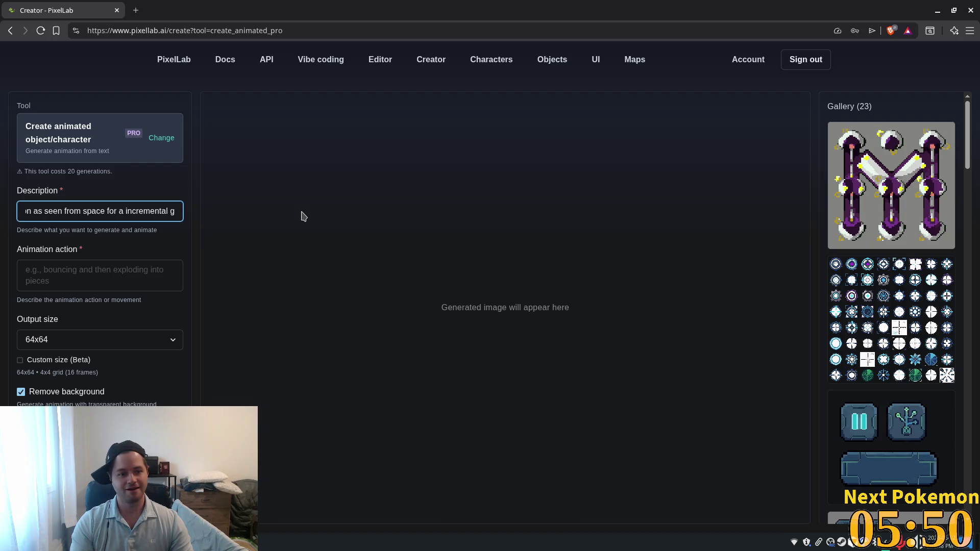
text(ame)
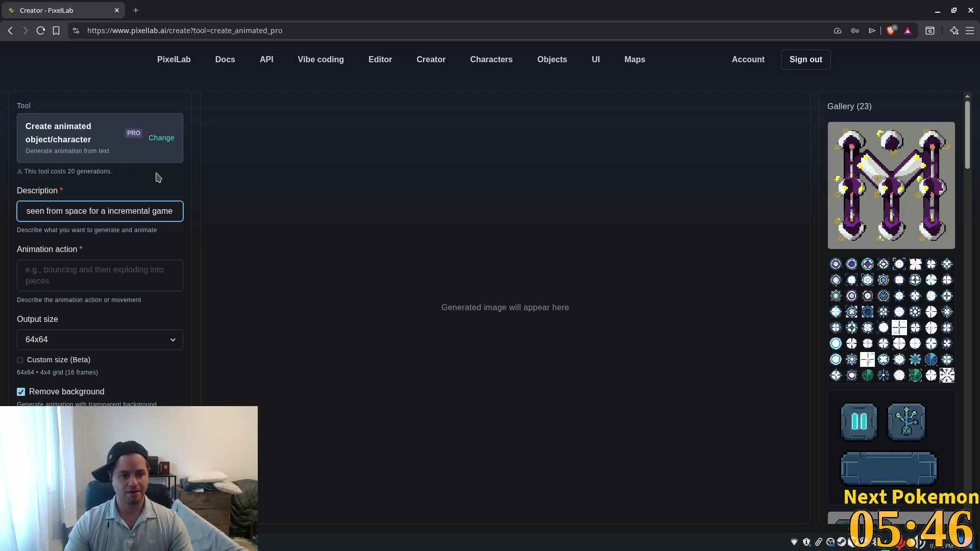
text(. Low)
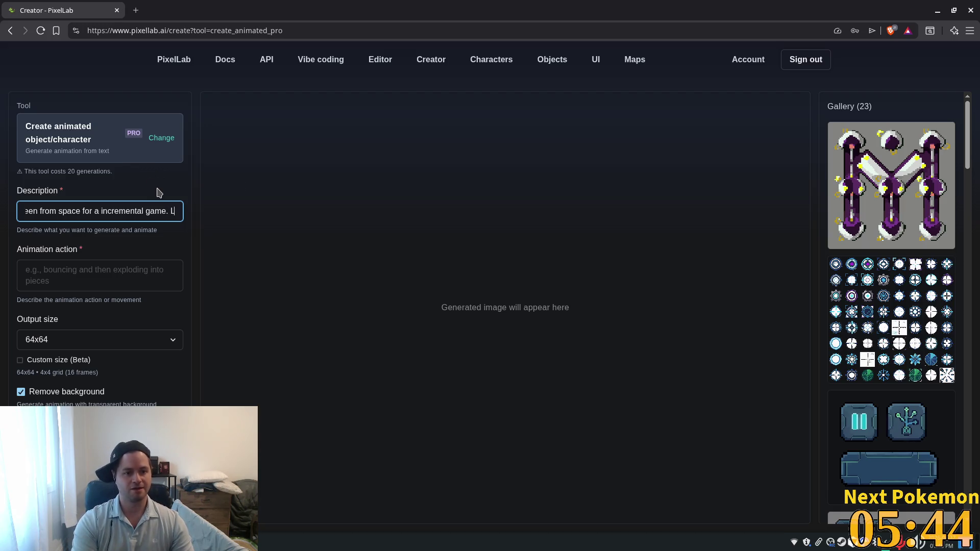
text( detail)
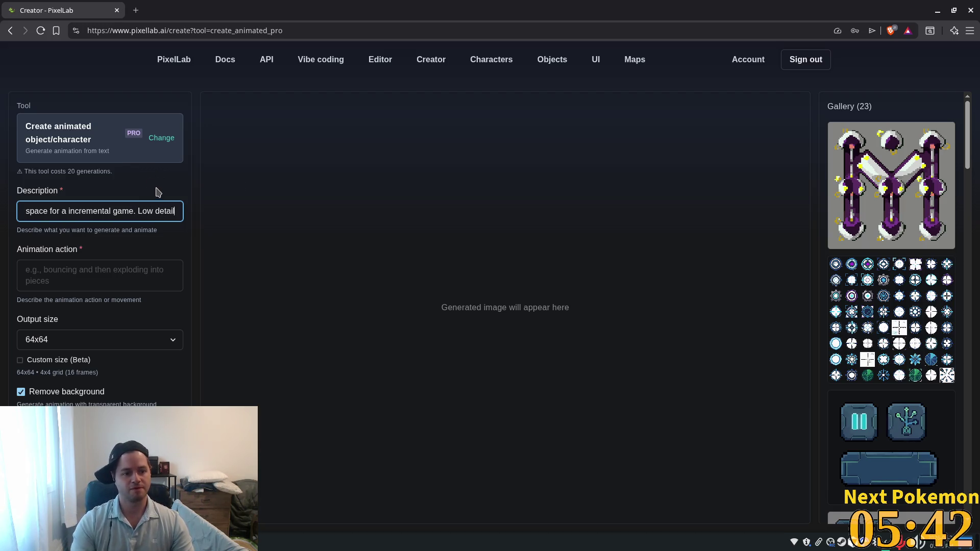
Step: Enter the animation action 'gently rotating to face a orbital center', fixing 'oribtal' to 'orbital'
click(106, 263)
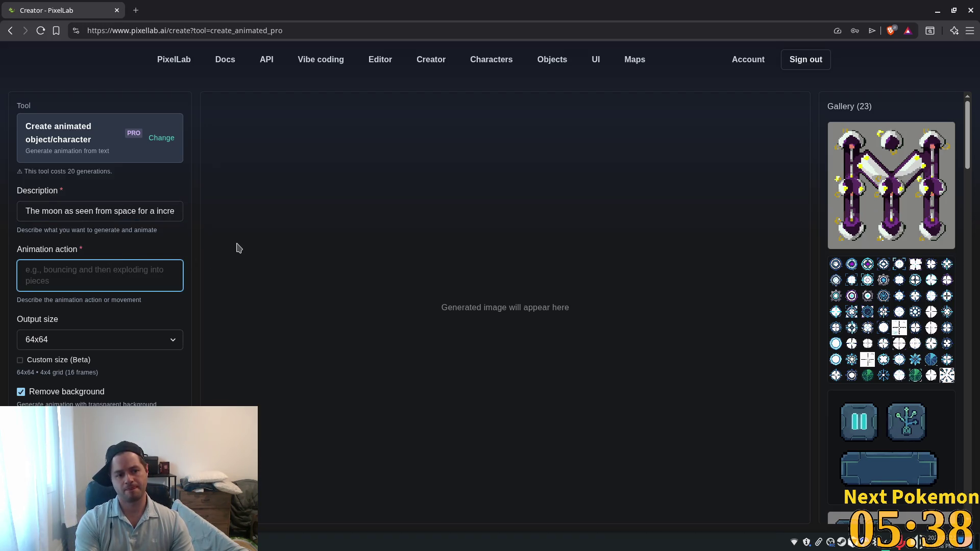
text(rot)
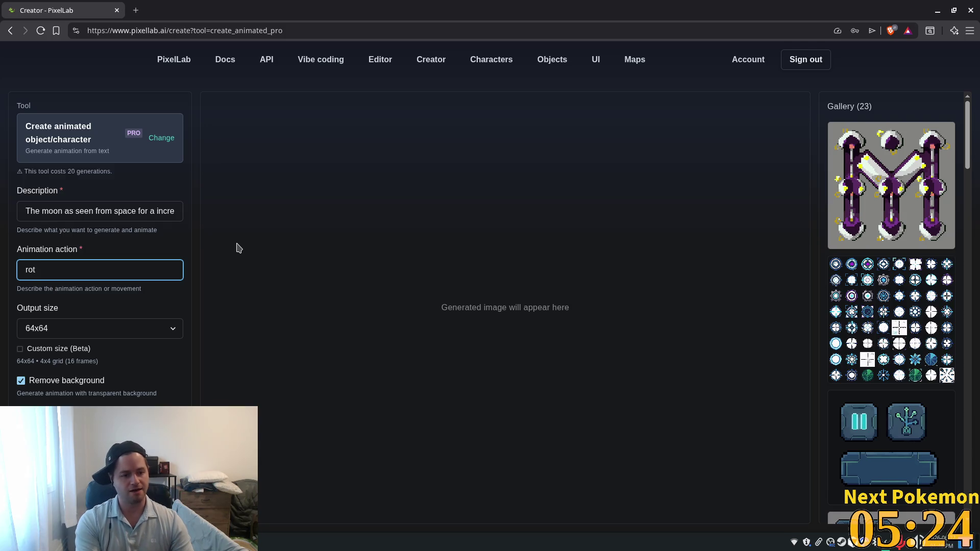
text(at)
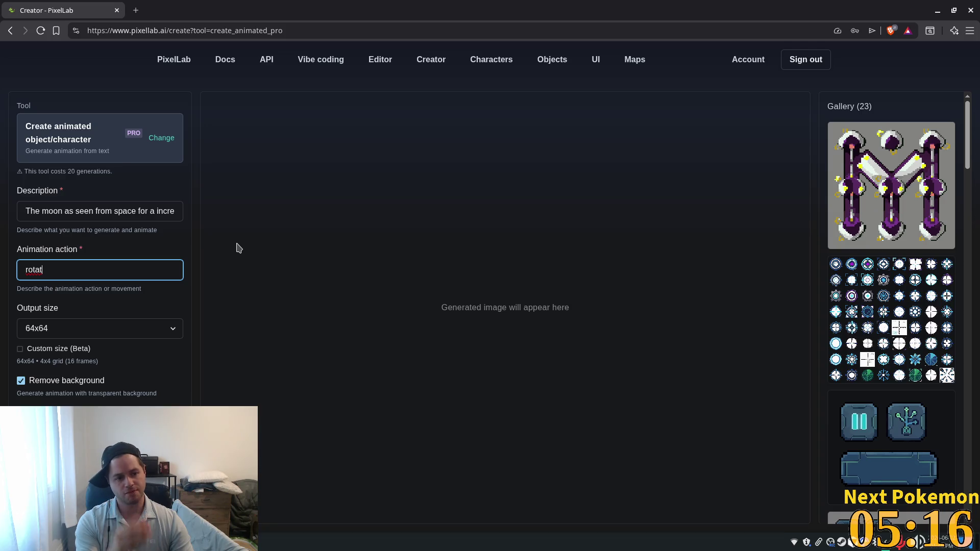
key(BackSpace)
key(BackSpace)
text(gen)
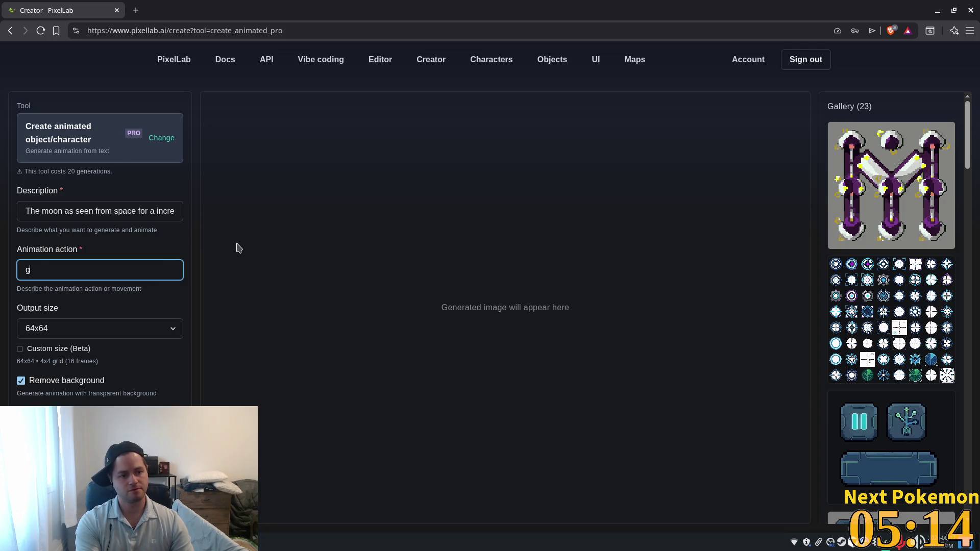
text(tly rota)
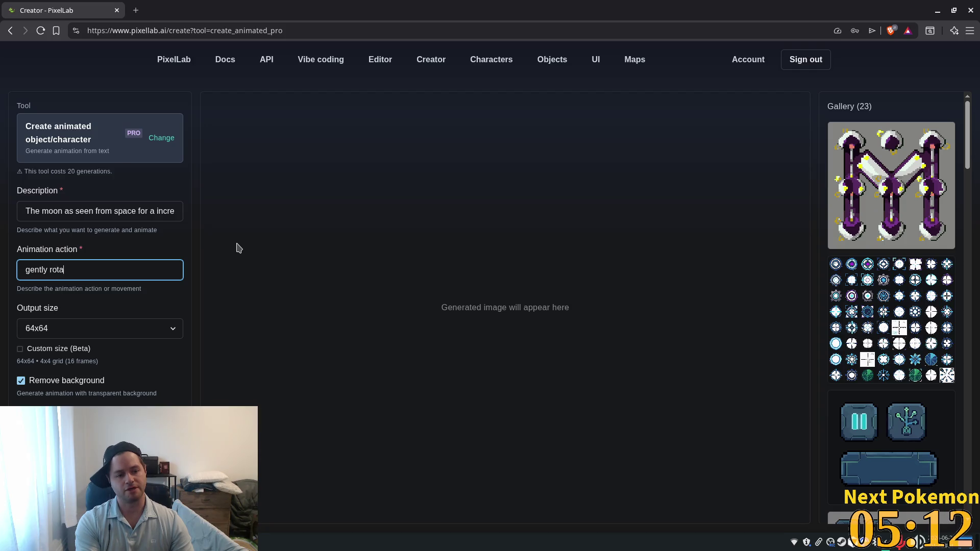
text(ting to)
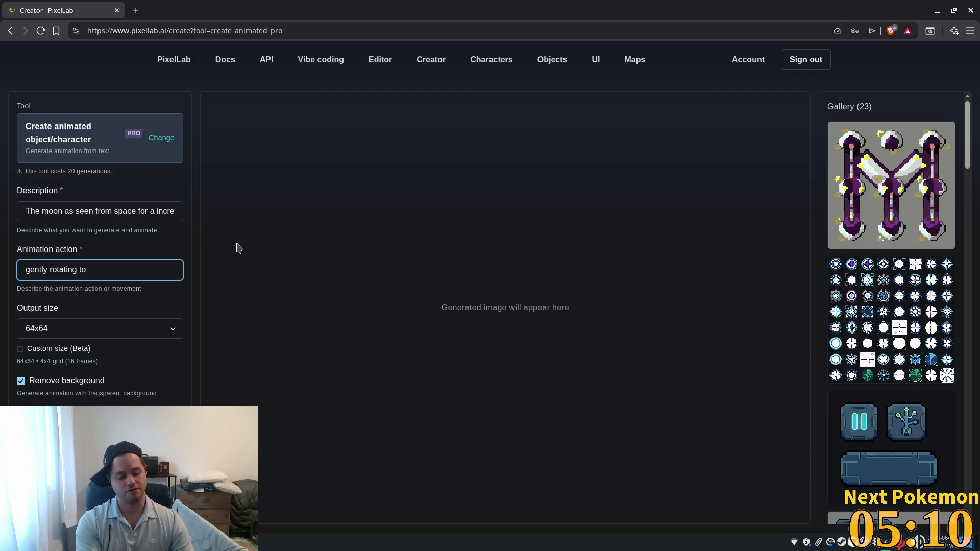
text( face)
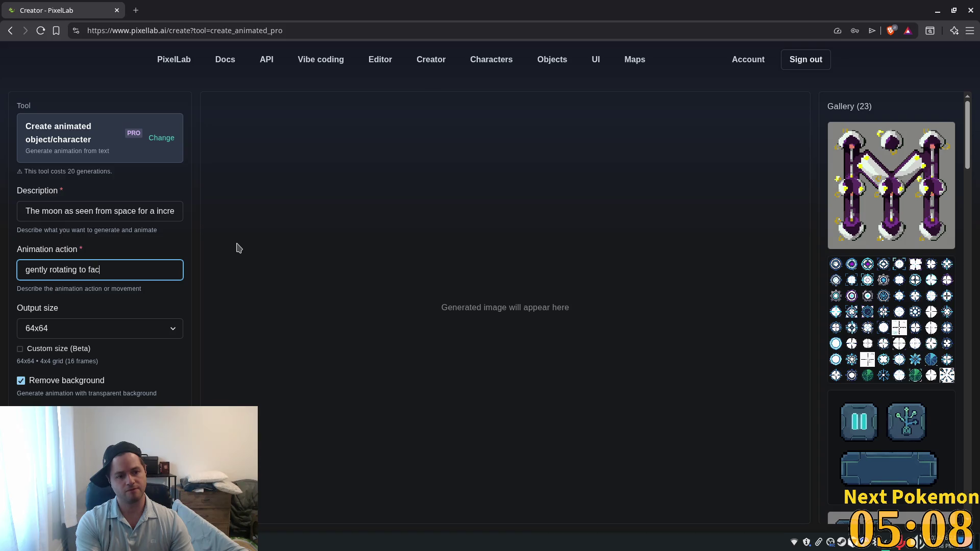
text( a ventr)
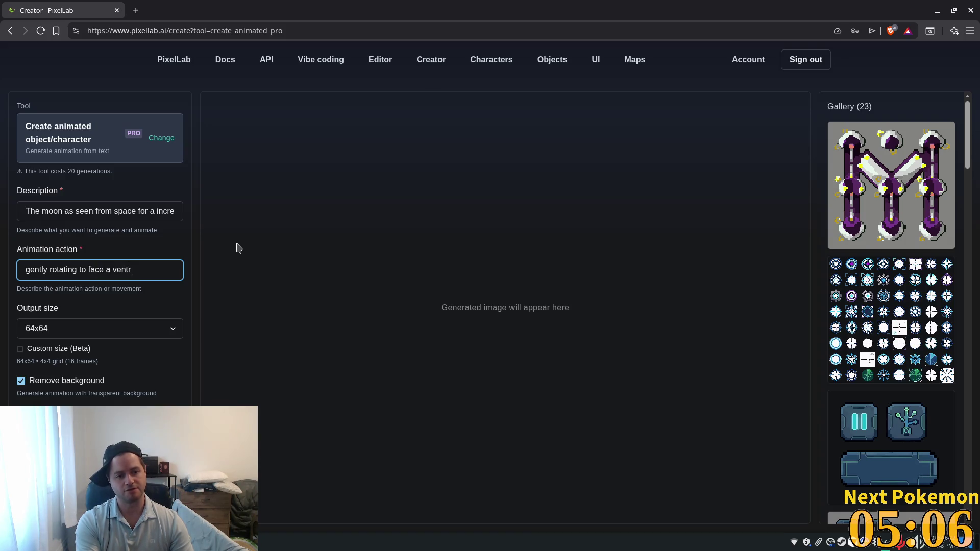
key(BackSpace)
key(BackSpace)
key(BackSpace)
text(tral or)
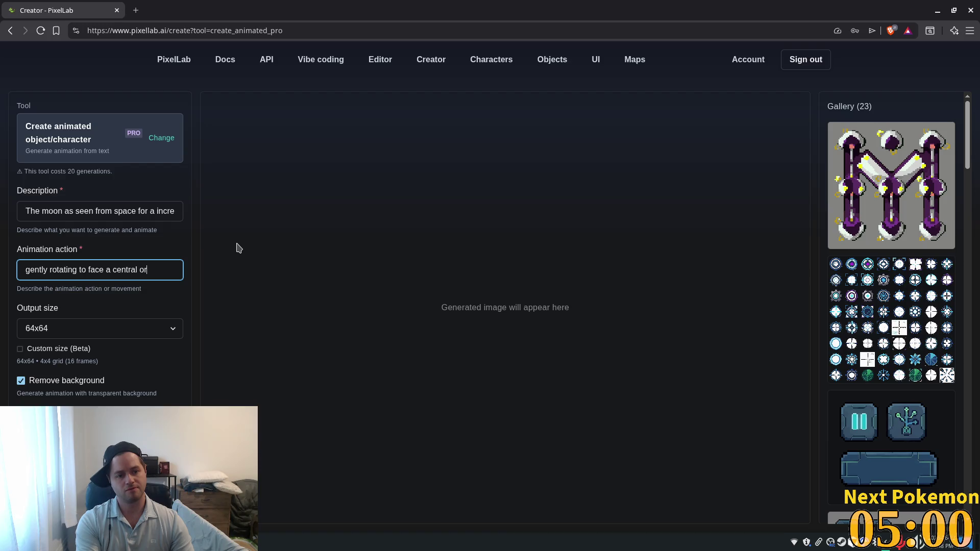
key(BackSpace)
key(BackSpace)
key(BackSpace)
text(oribtal )
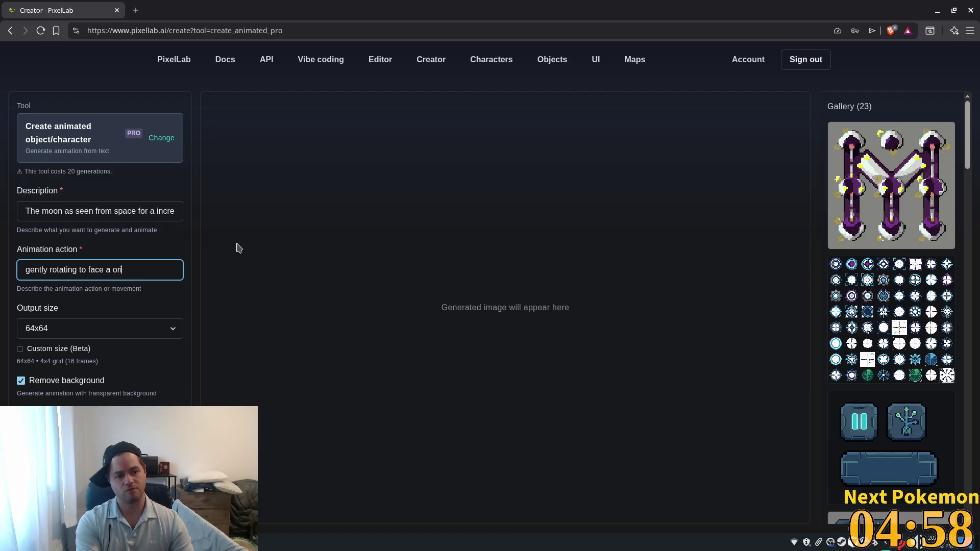
text(center)
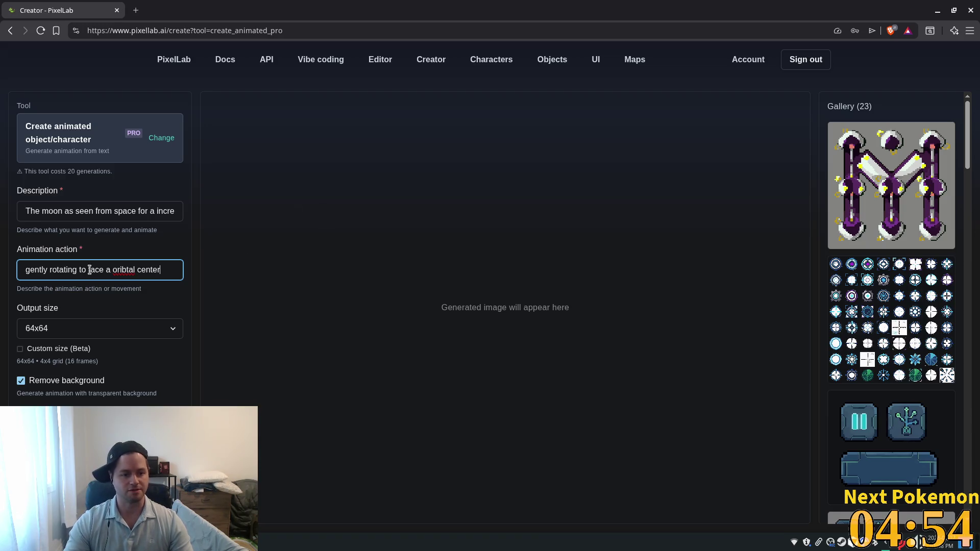
right_click(119, 269)
click(138, 279)
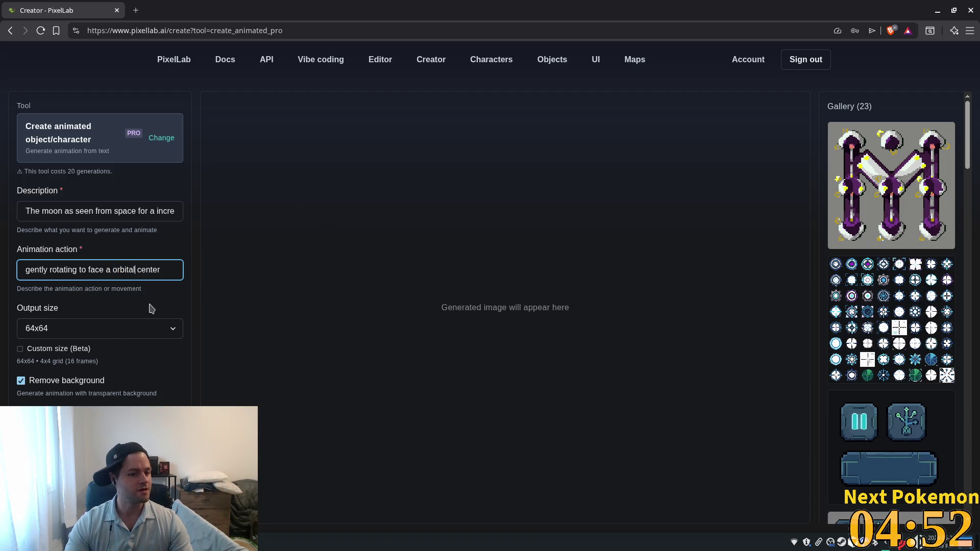
click(136, 328)
Step: Set the output size to 32x32 and generate the 4x4 moon animation
click(110, 347)
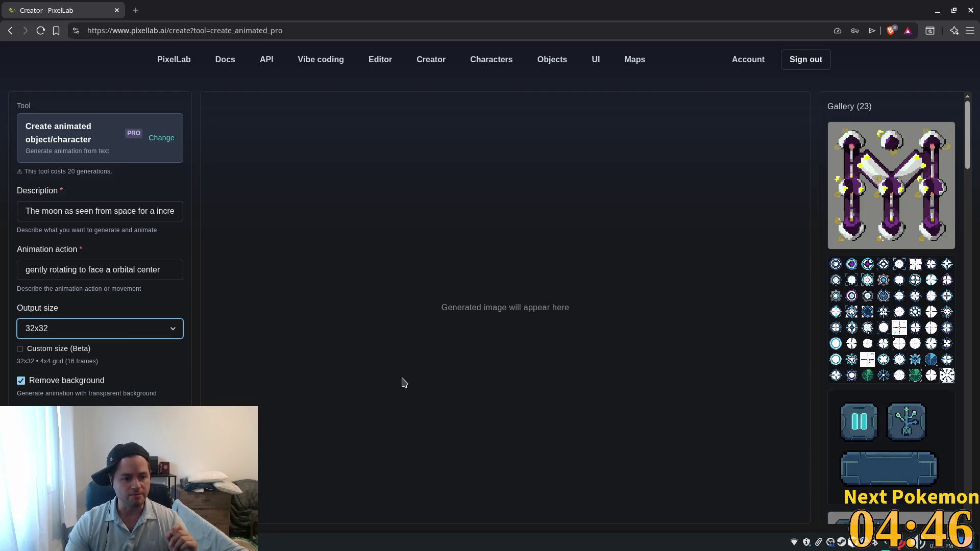
mouse_move(854, 347)
scroll(853, 347, down, 10)
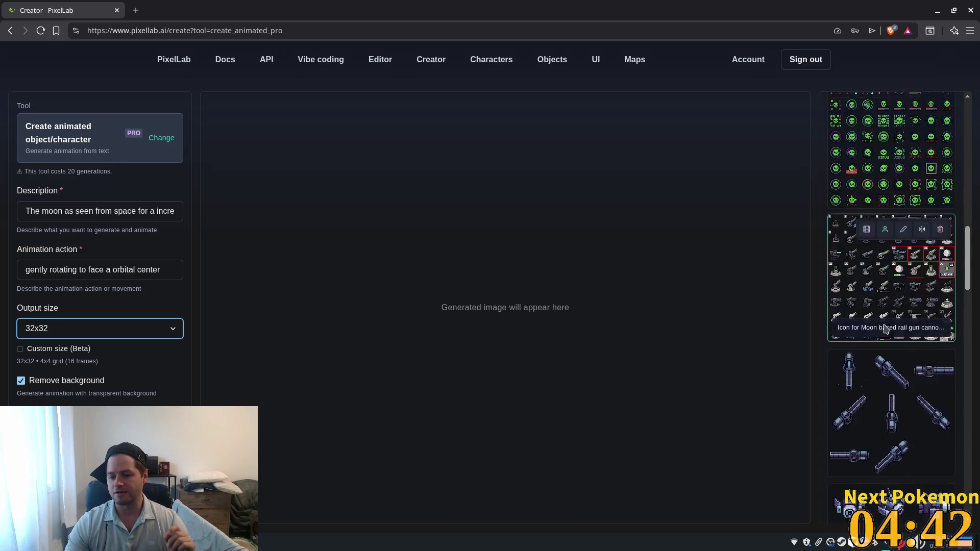
mouse_move(883, 272)
mouse_down()
mouse_move(130, 301)
mouse_move(215, 323)
mouse_move(245, 307)
mouse_move(168, 291)
mouse_move(576, 313)
mouse_move(679, 285)
mouse_up()
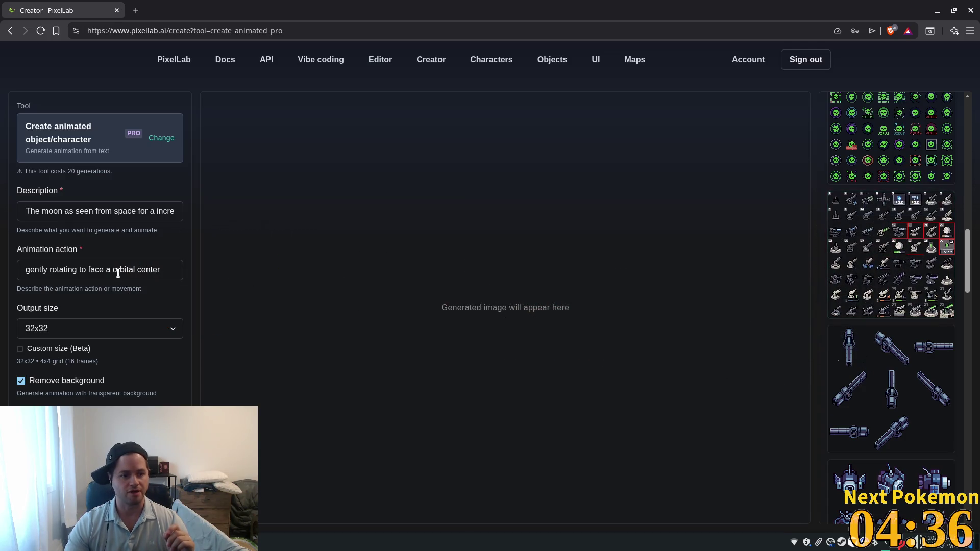
click(100, 459)
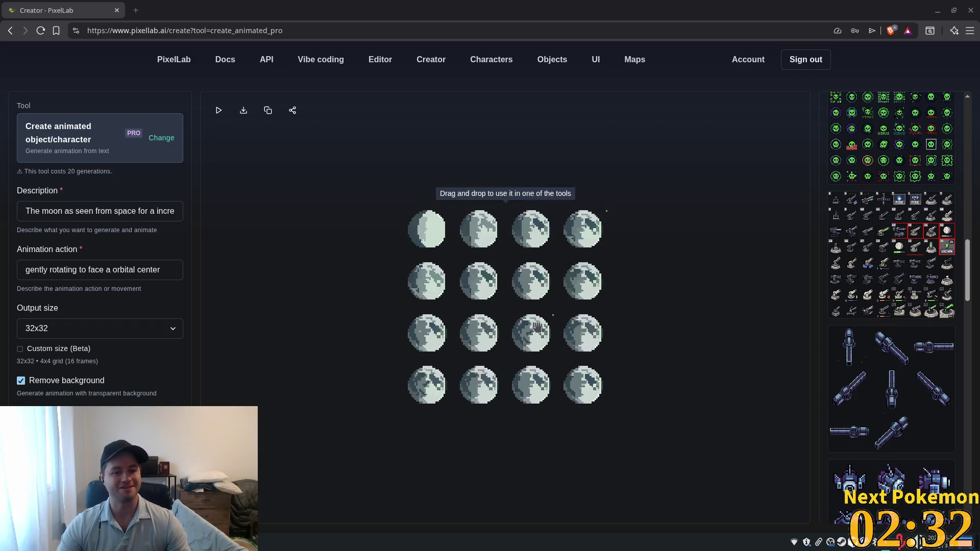
Step: Copy the generated 4x4 moon sprite sheet image to the clipboard
right_click(585, 278)
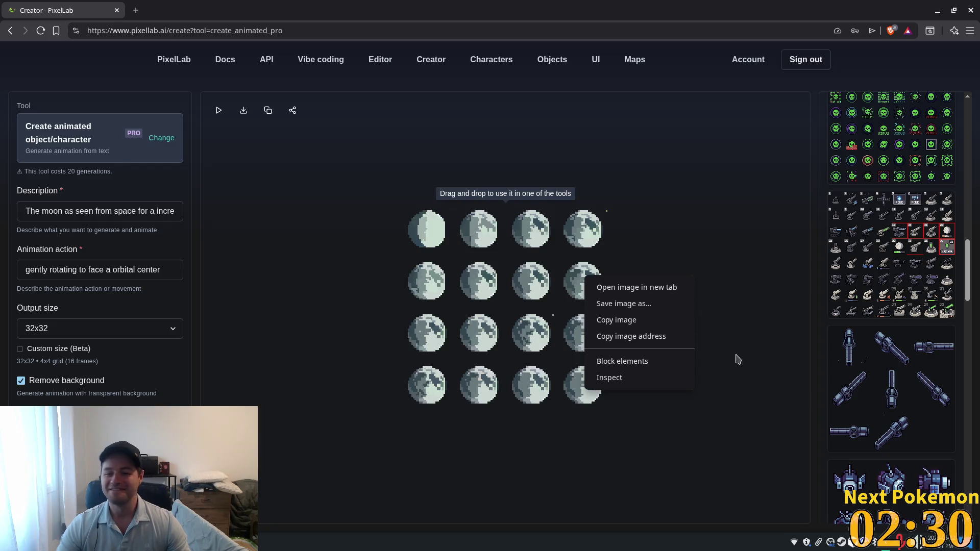
click(637, 324)
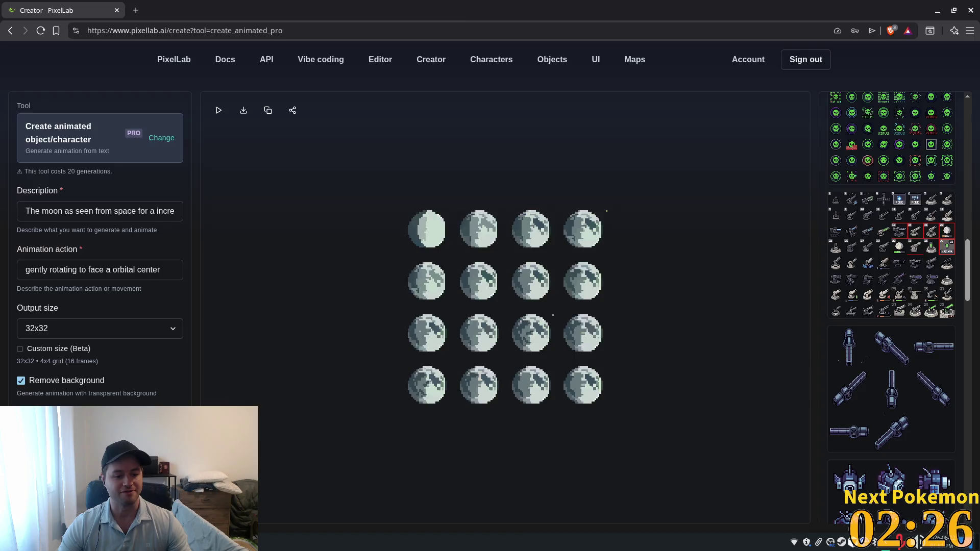
key(alt+Tab)
Step: Create a new 128x128 sprite in Aseprite
click(13, 20)
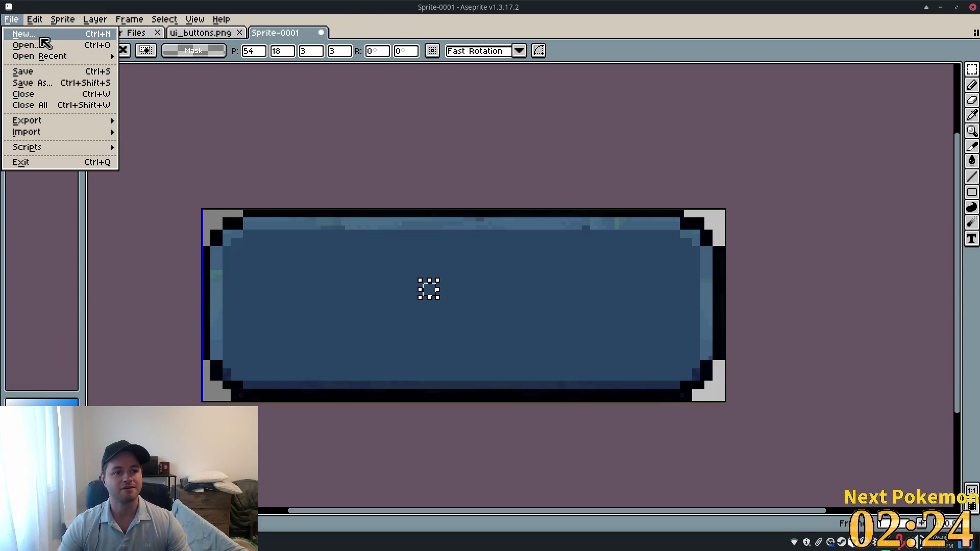
click(23, 34)
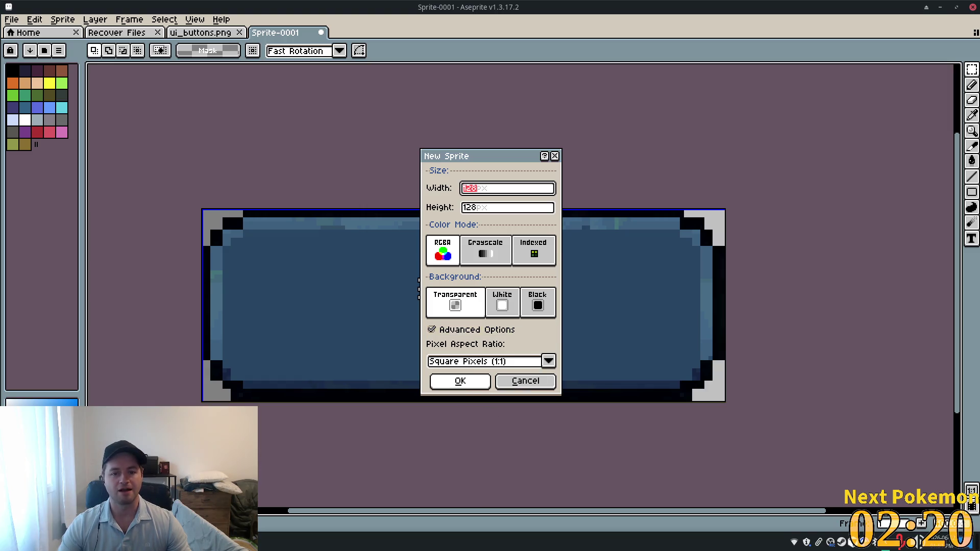
click(451, 387)
Step: Paste the moon sprite sheet into Sprite-0002 and commit it in place
key(ctrl+v)
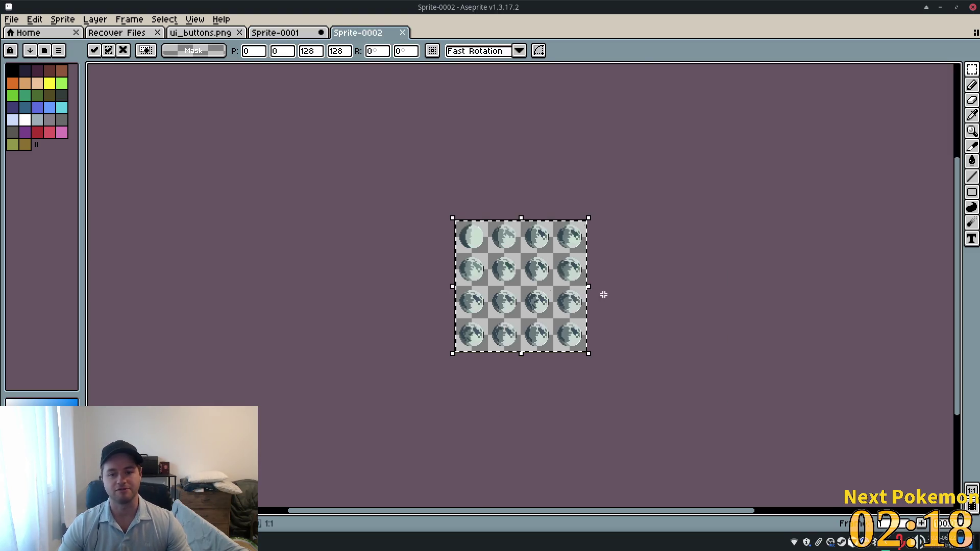
scroll(553, 317, up, 4)
scroll(520, 227, down, 2)
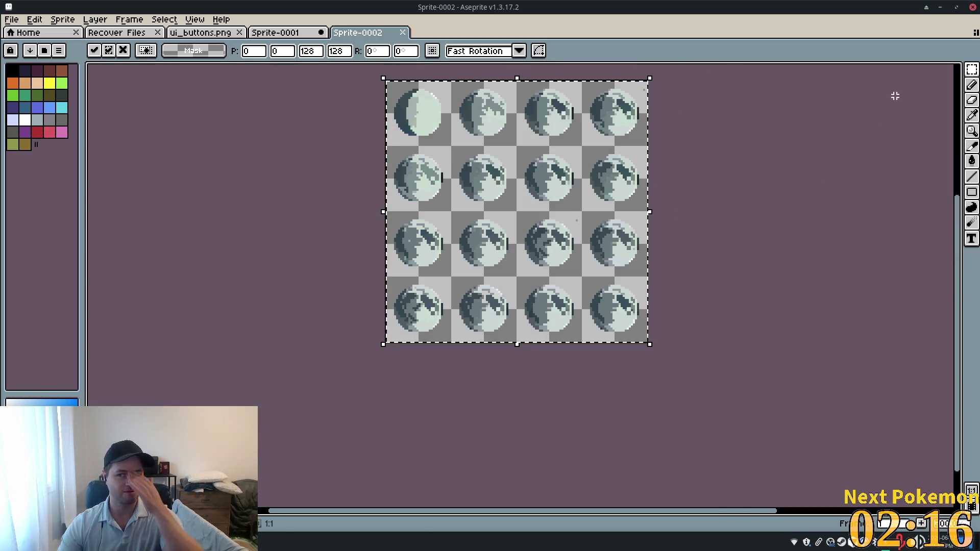
key(b)
scroll(562, 232, up, 3)
mouse_move(664, 204)
mouse_down()
mouse_move(691, 219)
mouse_move(650, 360)
mouse_move(619, 369)
mouse_up()
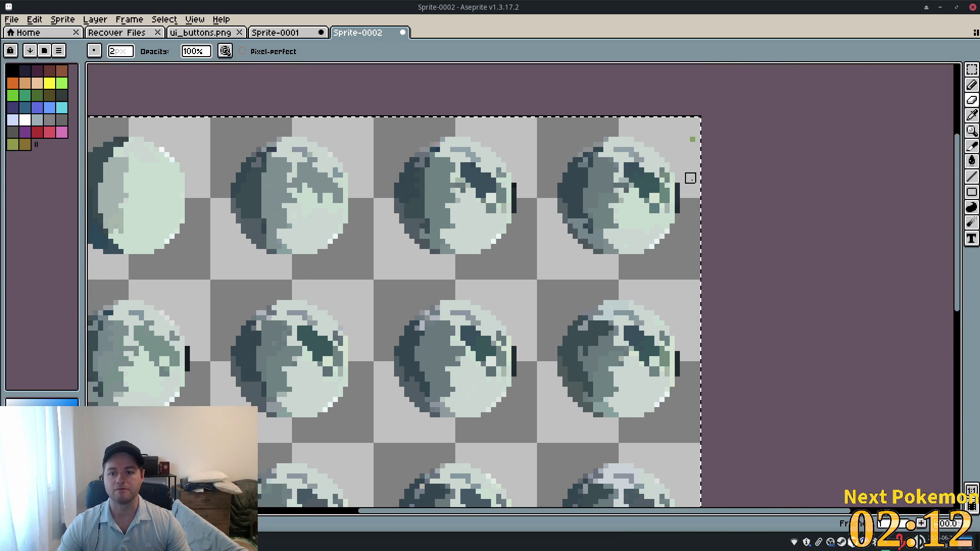
scroll(500, 285, down, 3)
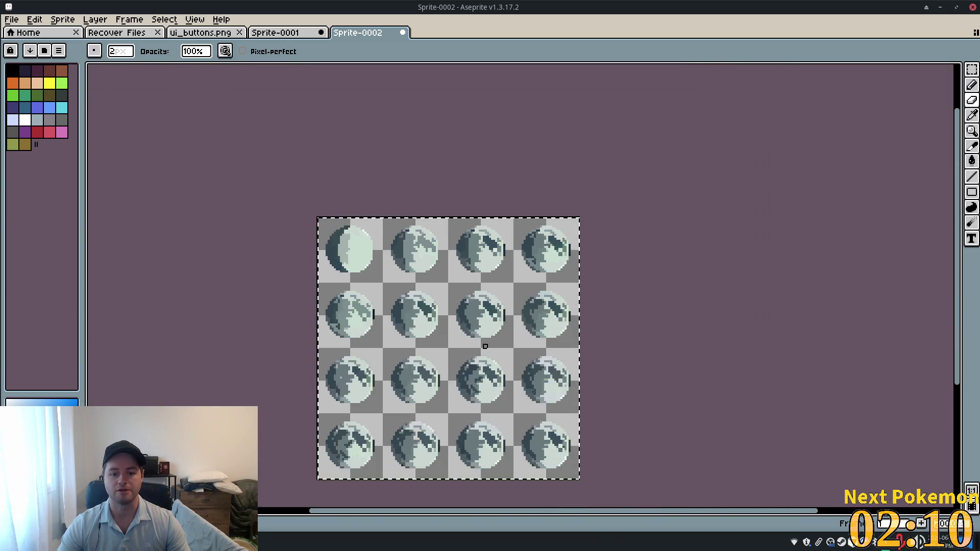
scroll(516, 361, up, 2)
drag(515, 361, 568, 232)
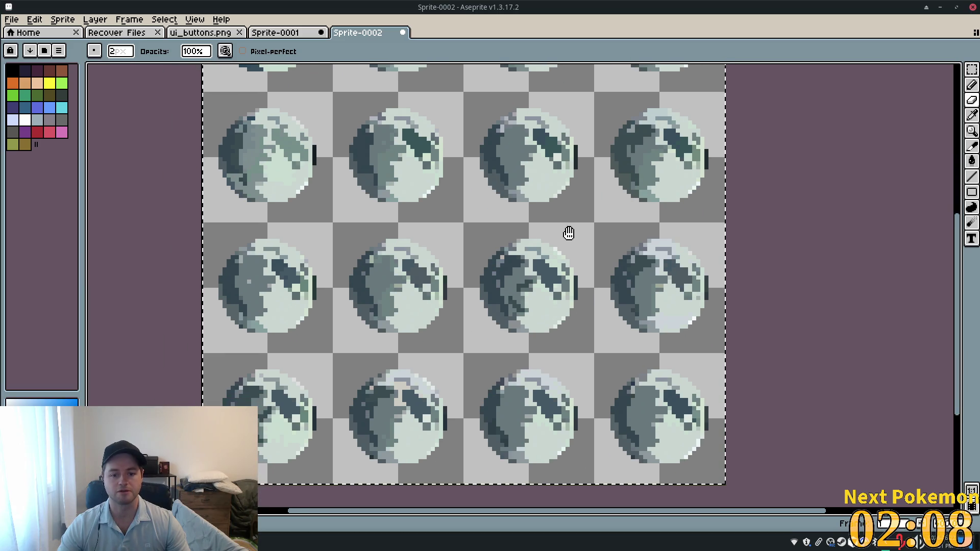
scroll(559, 236, down, 1)
scroll(519, 250, down, 2)
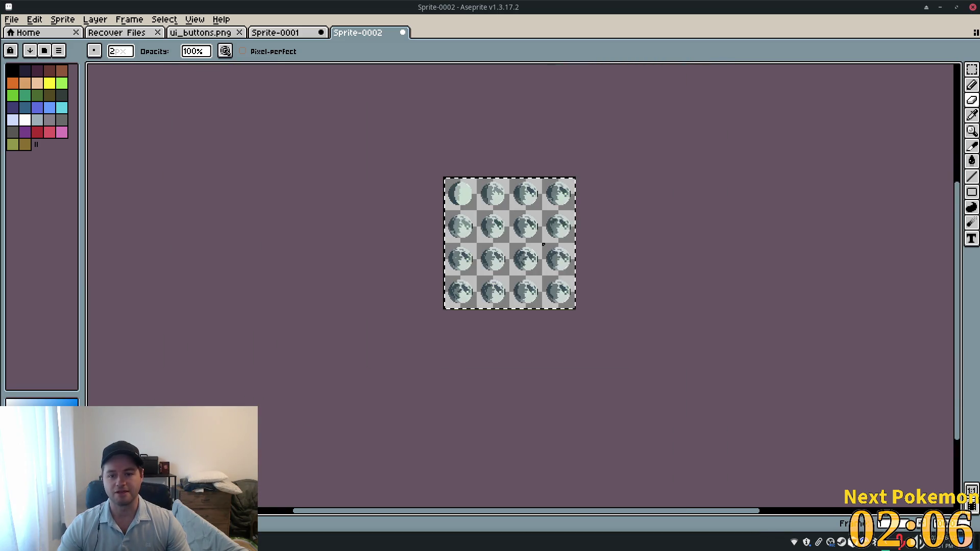
scroll(533, 230, up, 4)
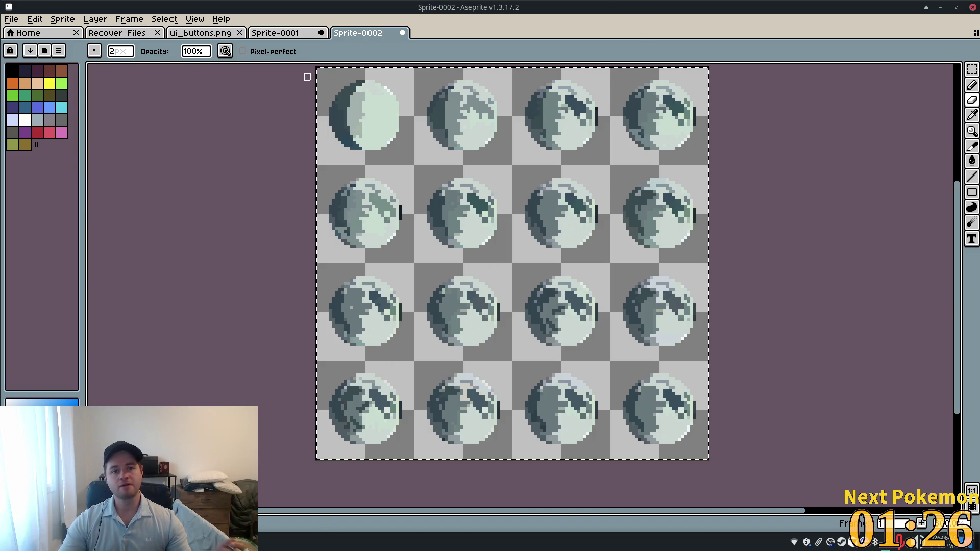
Step: Export Sprite-0002 to the dot-the-bots ui assets folder with an edited file name
click(12, 20)
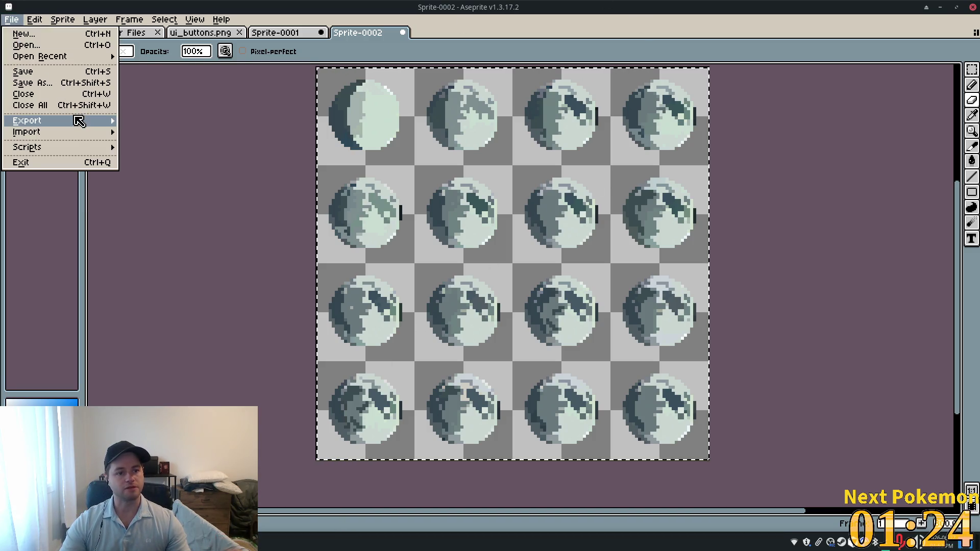
mouse_move(112, 122)
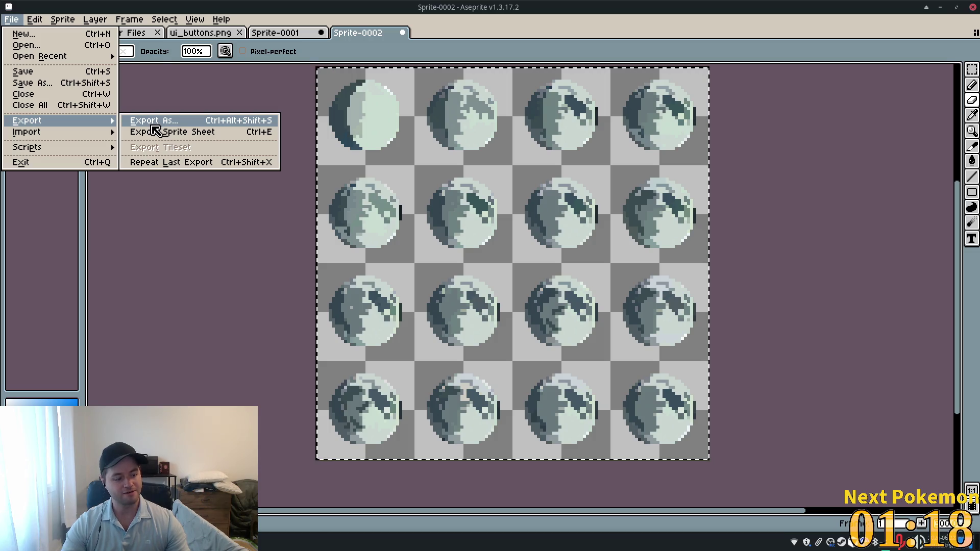
click(153, 122)
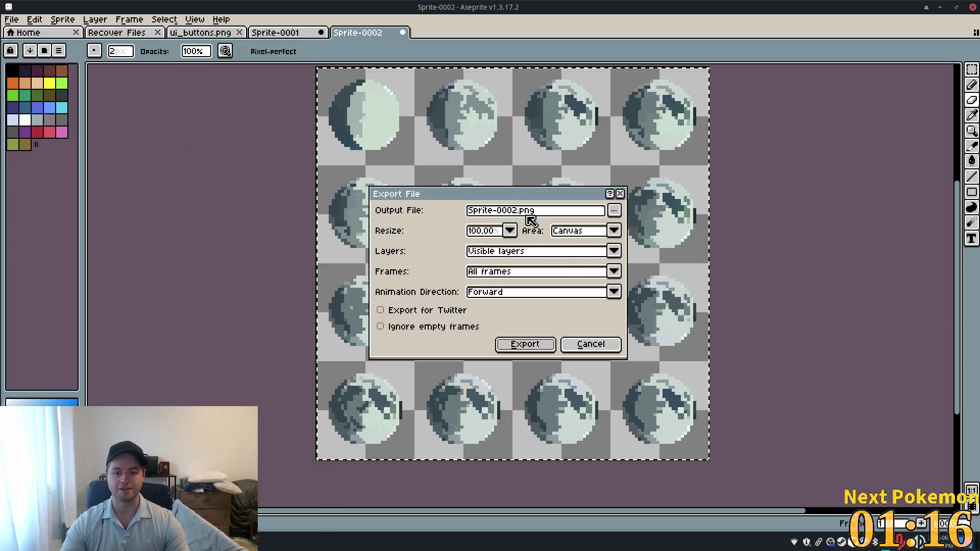
click(614, 210)
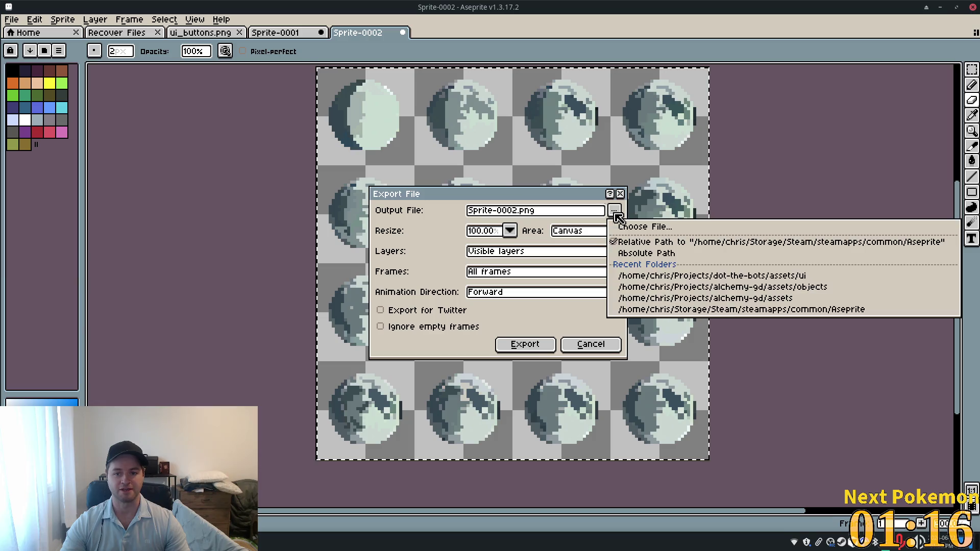
click(823, 278)
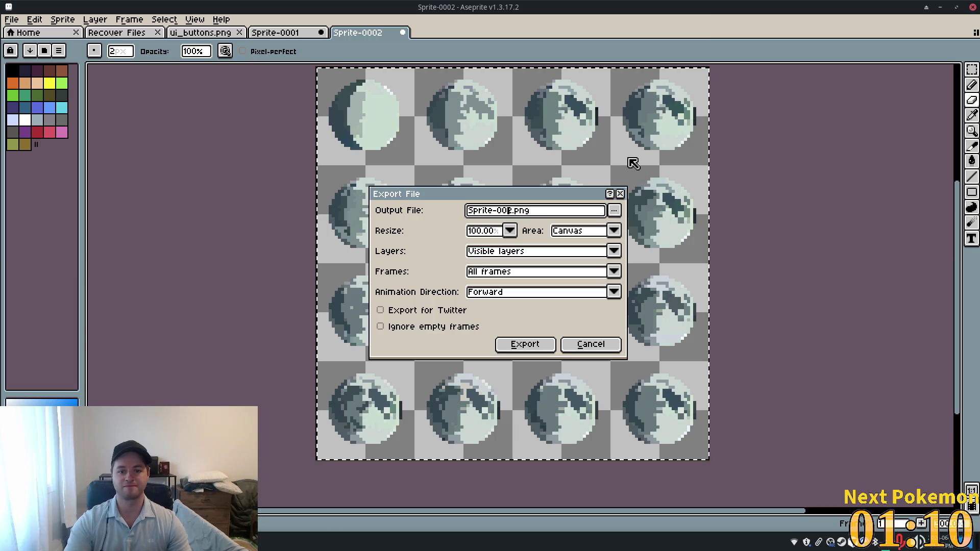
key(BackSpace)
key(BackSpace)
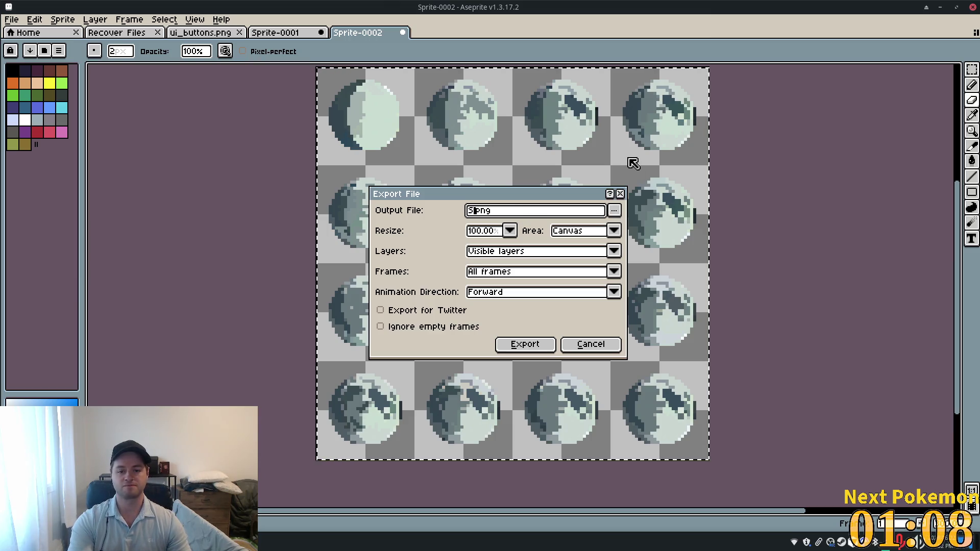
key(BackSpace)
text(on)
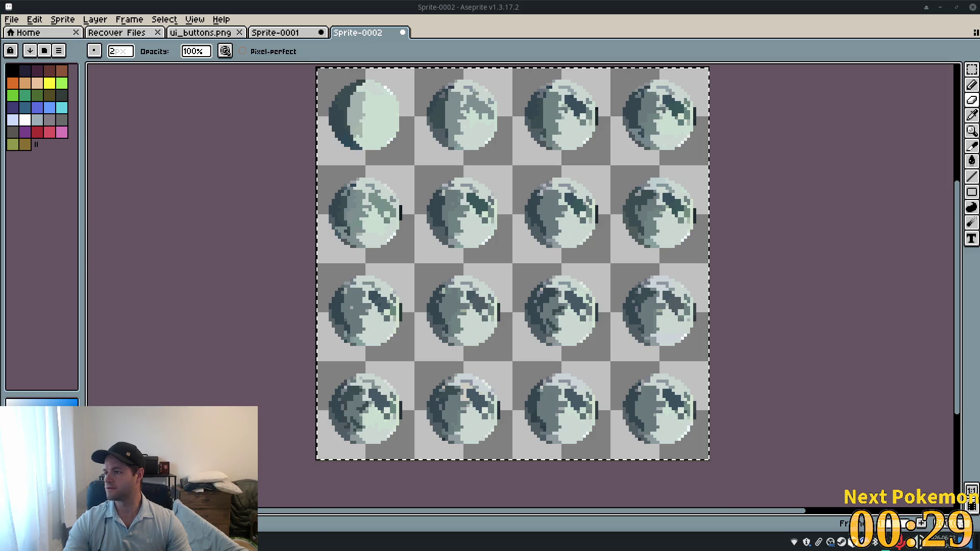
key(alt+Tab)
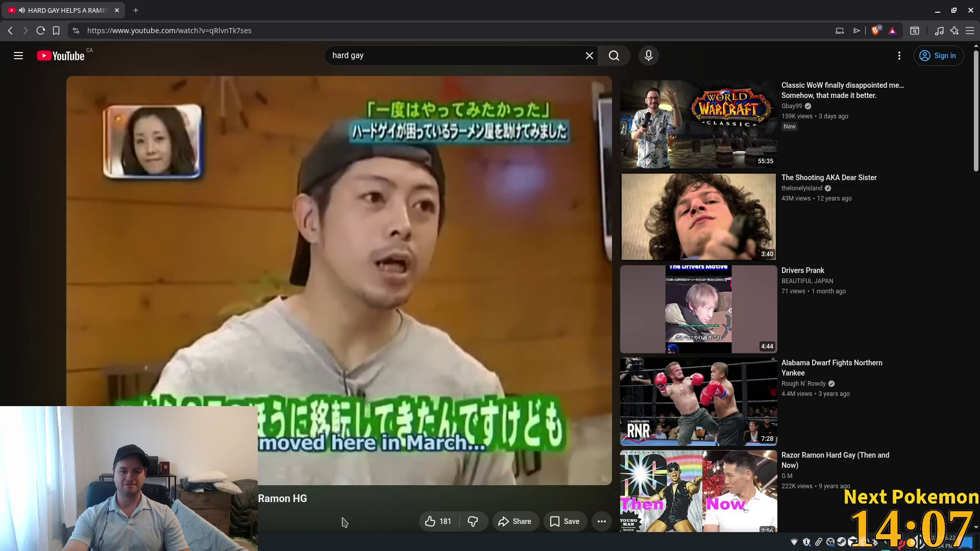
Step: Pause the YouTube video and return to the Aseprite moon sheet
click(386, 307)
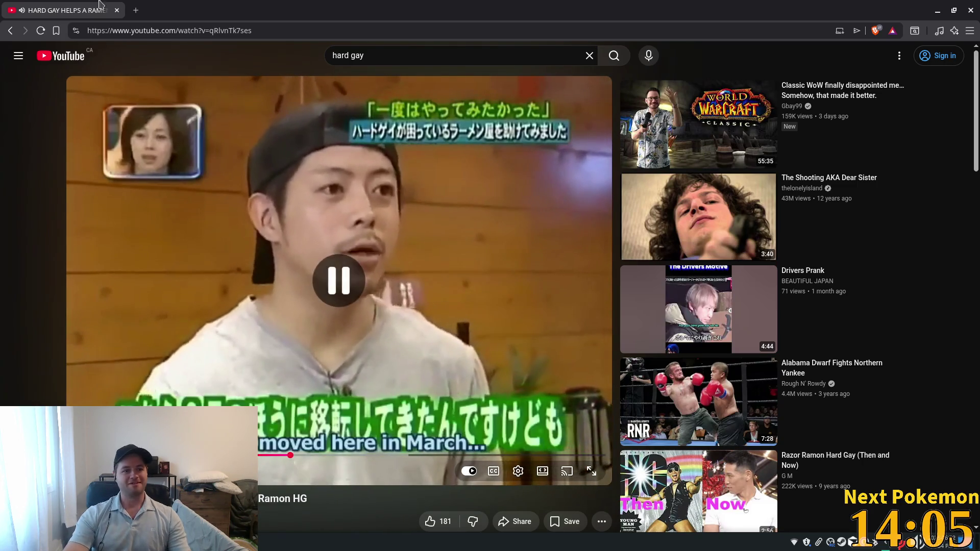
key(alt+Tab)
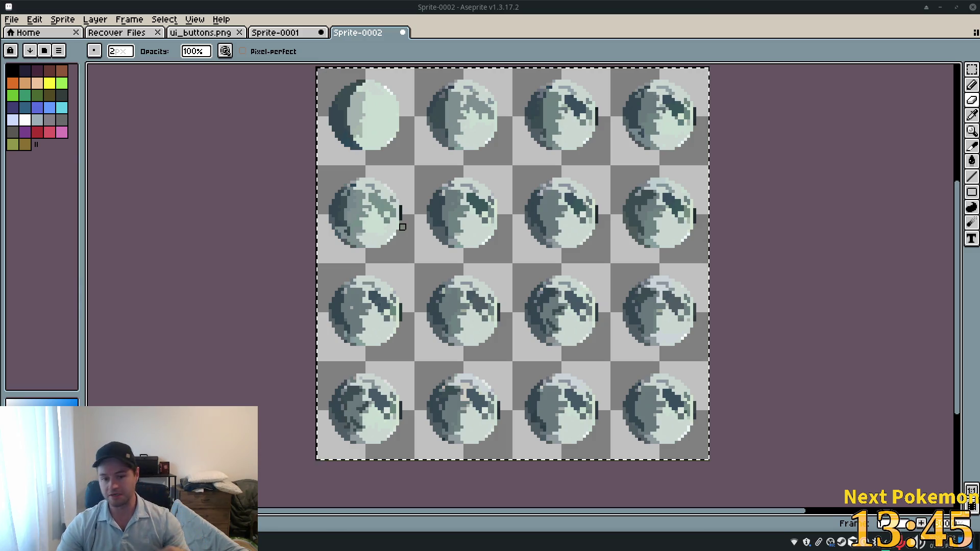
Step: Switch to Godot and run the DoT The Bots game
key(alt+Tab)
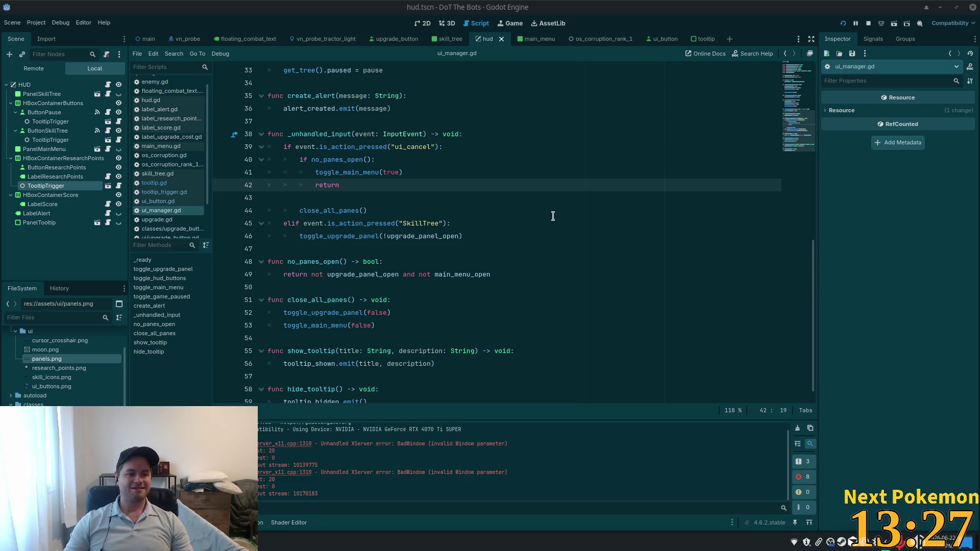
click(843, 23)
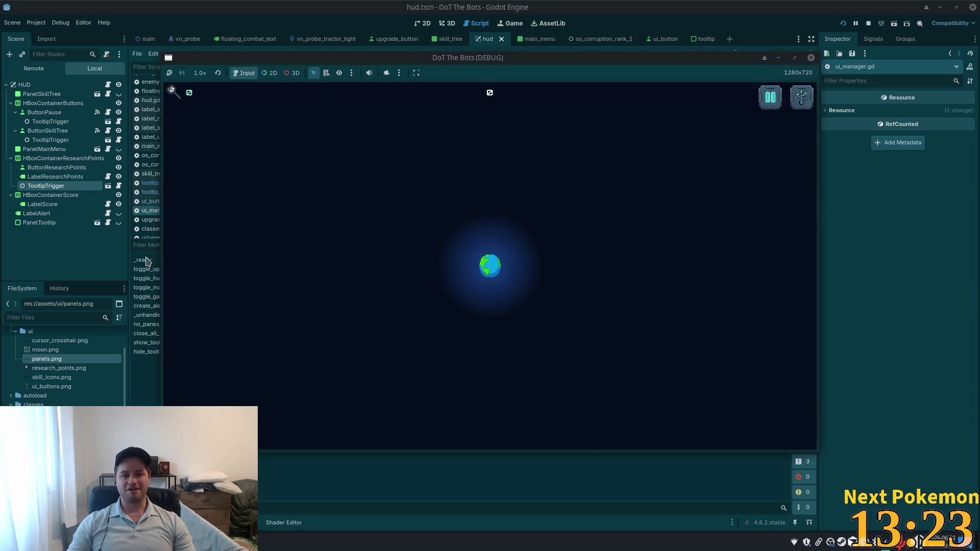
Step: Stop the running game and select the Main root node in main.tscn
click(868, 23)
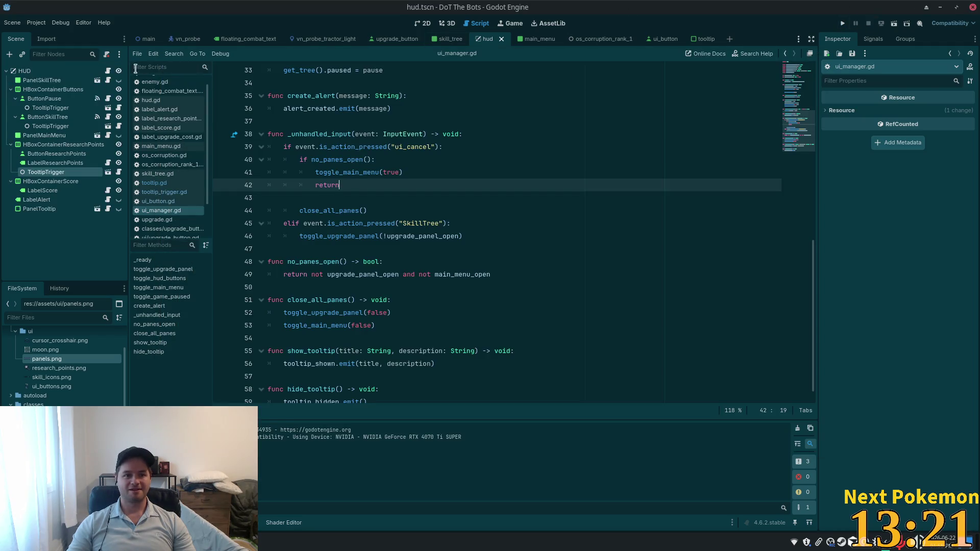
click(147, 38)
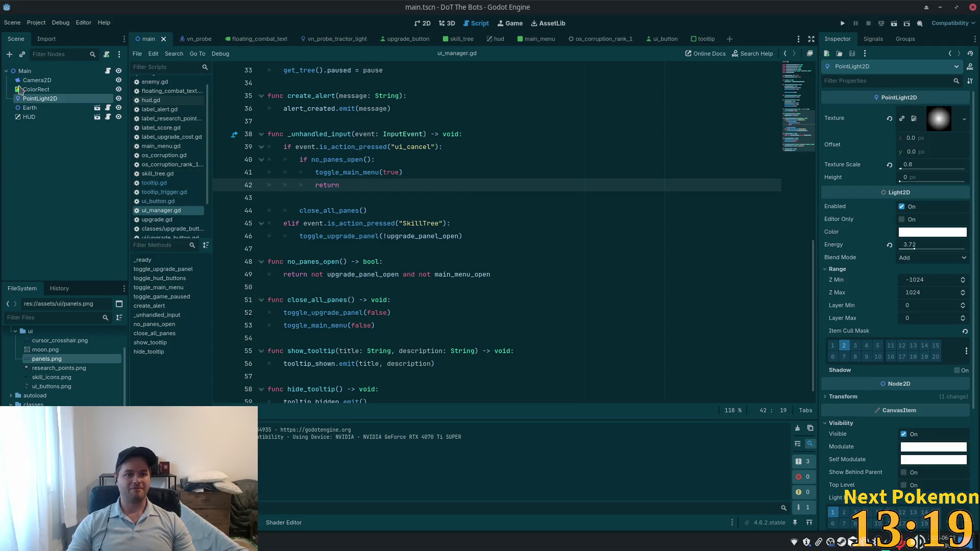
click(41, 70)
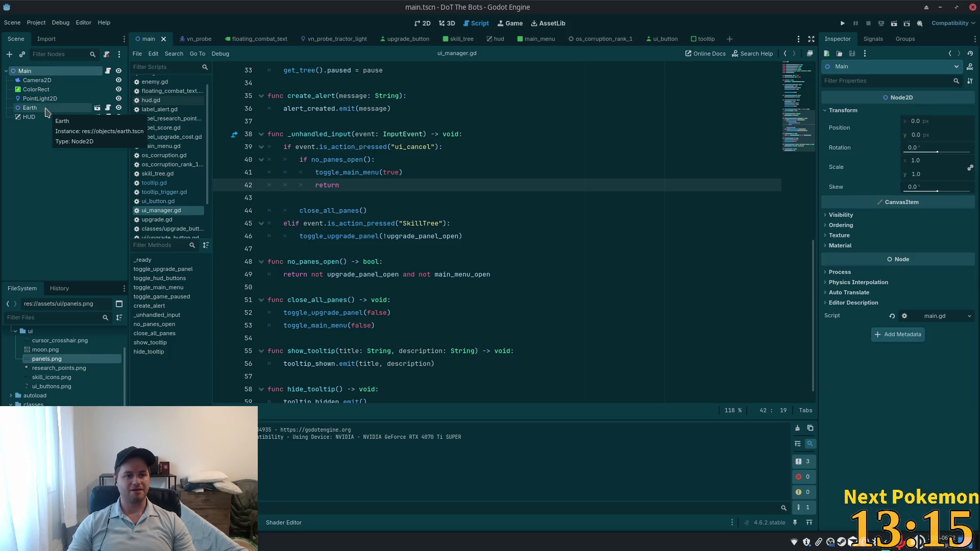
Step: Inspect the Earth scene's AnimatedSprite2D, then return to main.tscn and bring up the git terminal
click(97, 108)
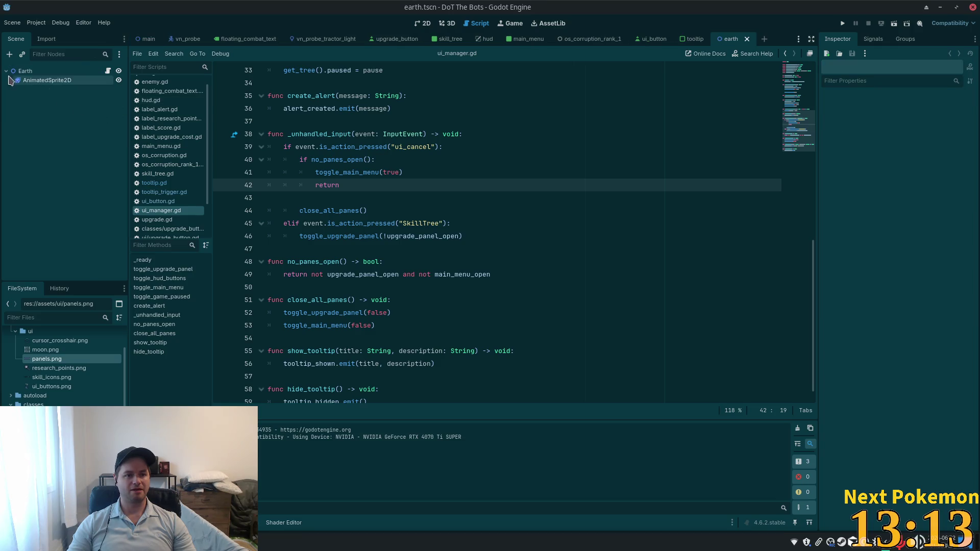
click(37, 80)
click(36, 75)
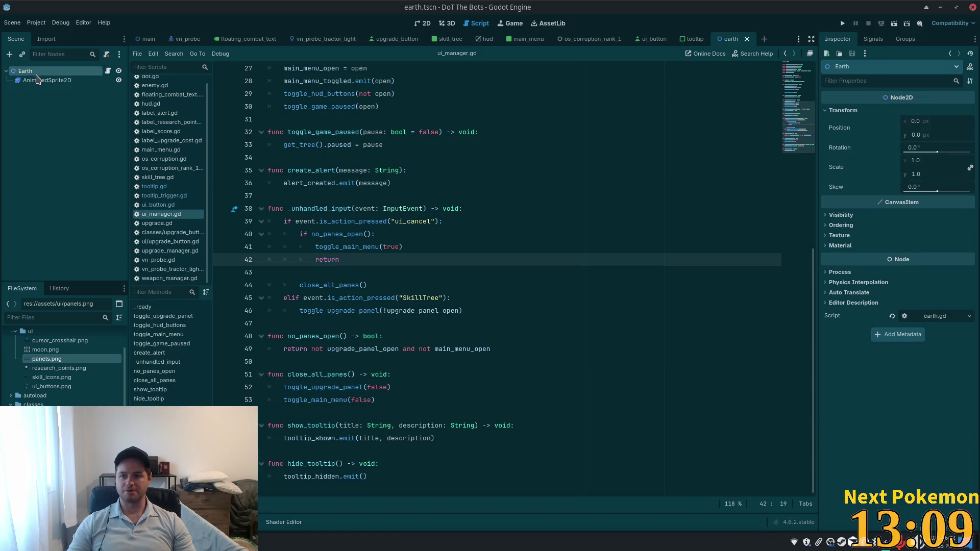
click(37, 81)
click(23, 72)
click(36, 80)
click(59, 72)
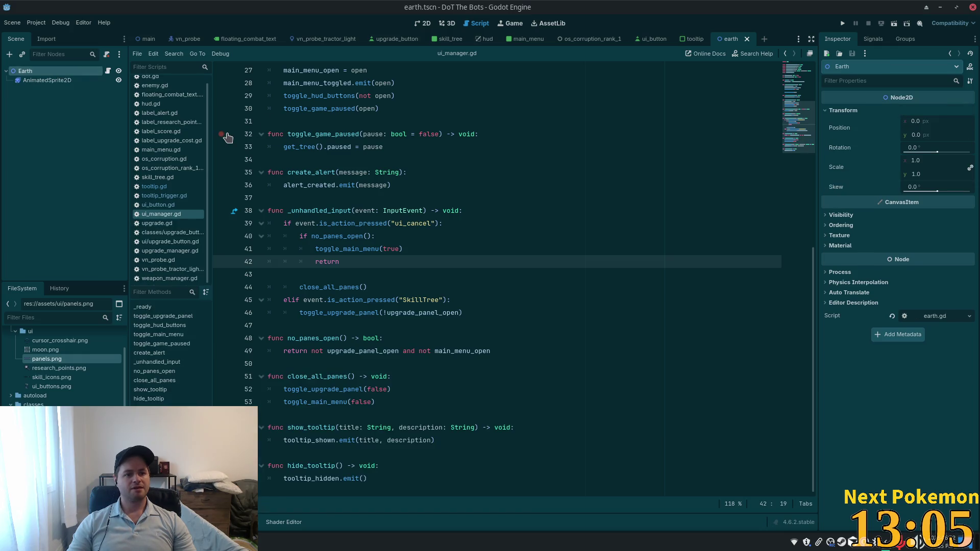
click(147, 39)
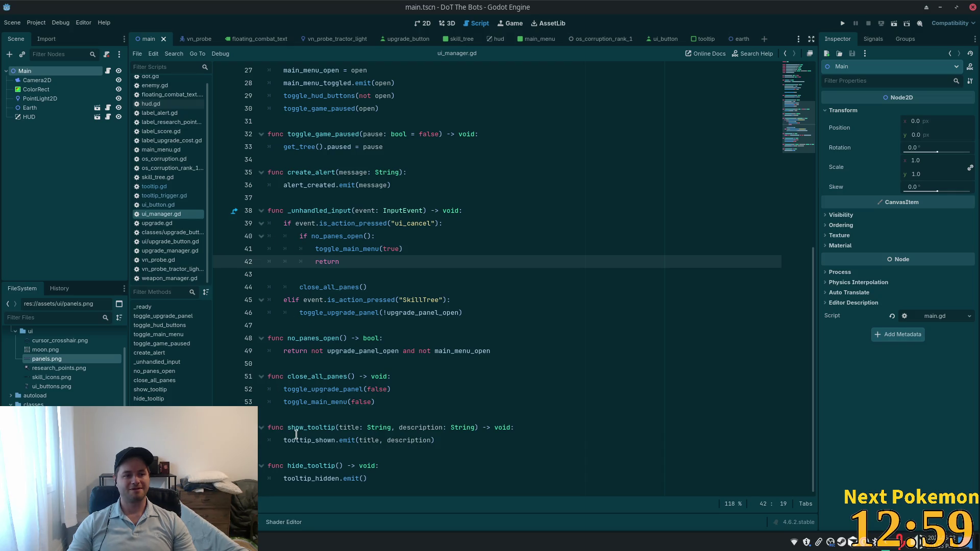
mouse_move(277, 404)
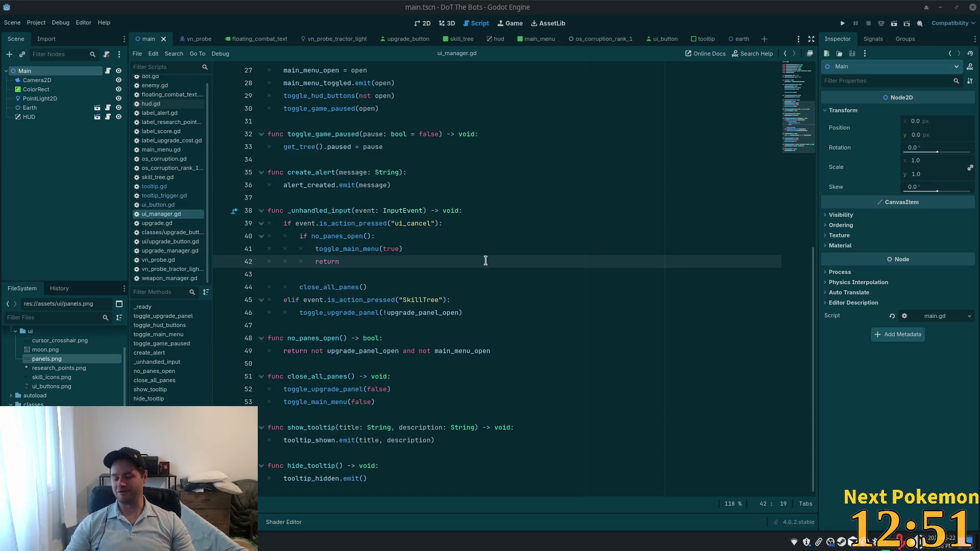
click(298, 540)
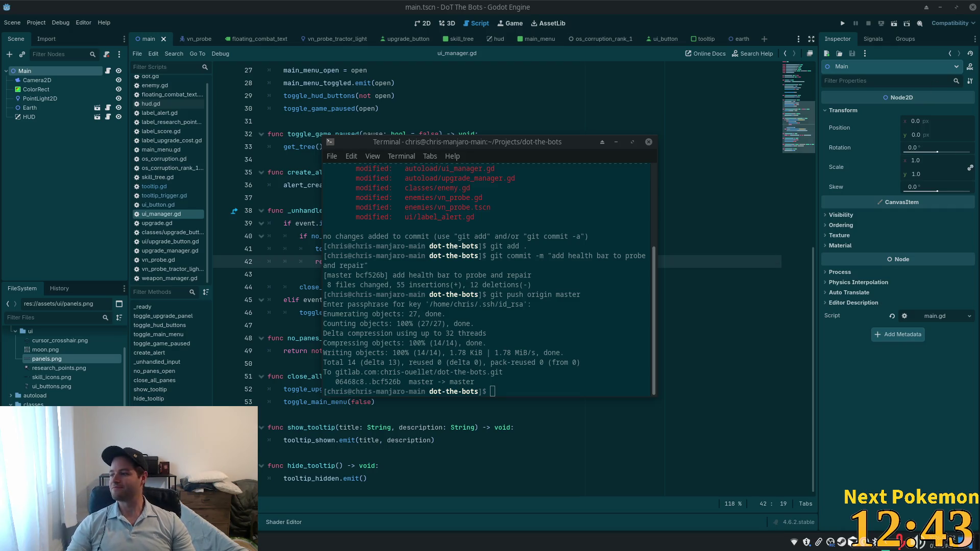
Step: Close the git push terminal to reveal Godot's script editor with ui_manager.gd
click(648, 142)
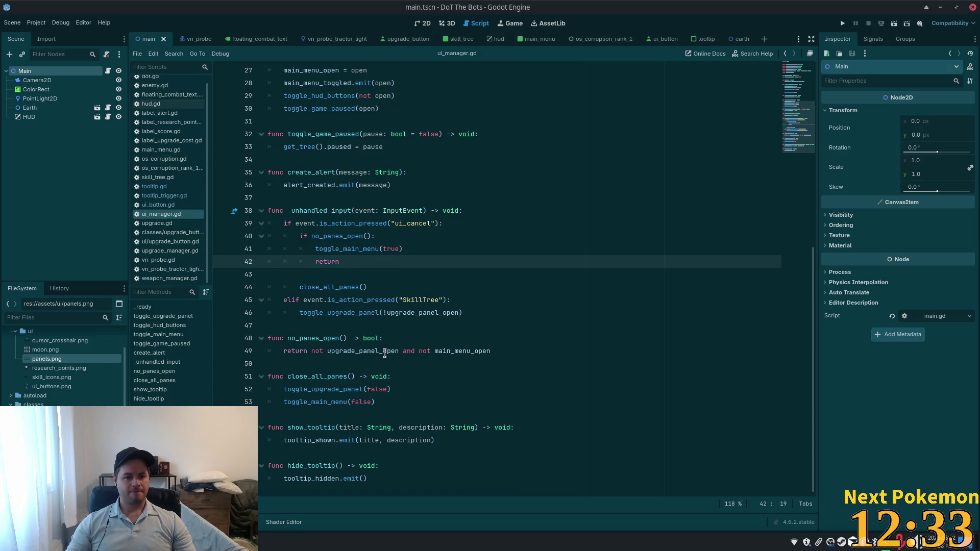
mouse_move(383, 354)
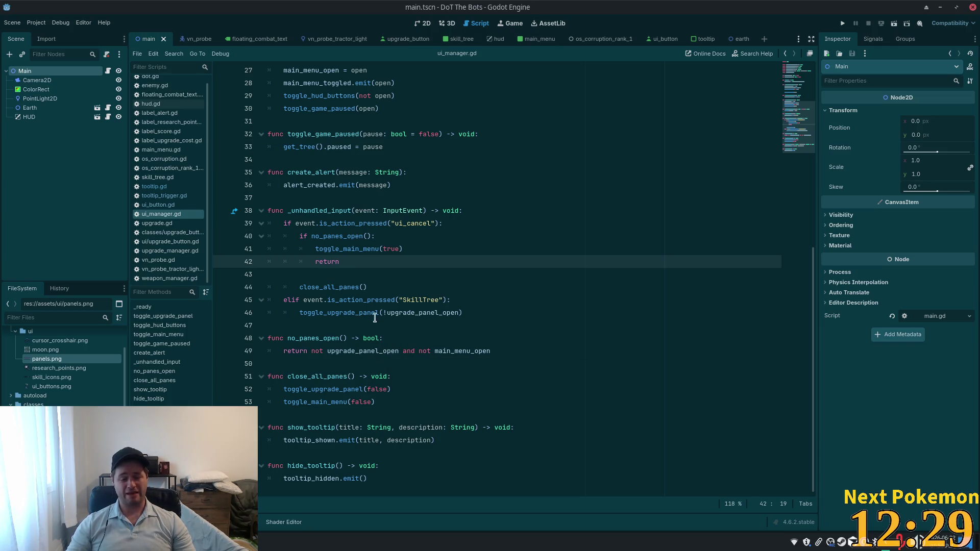
Step: In the 2D view, add an empty Node2D as a child of Main and zoom the canvas out
click(380, 237)
click(423, 23)
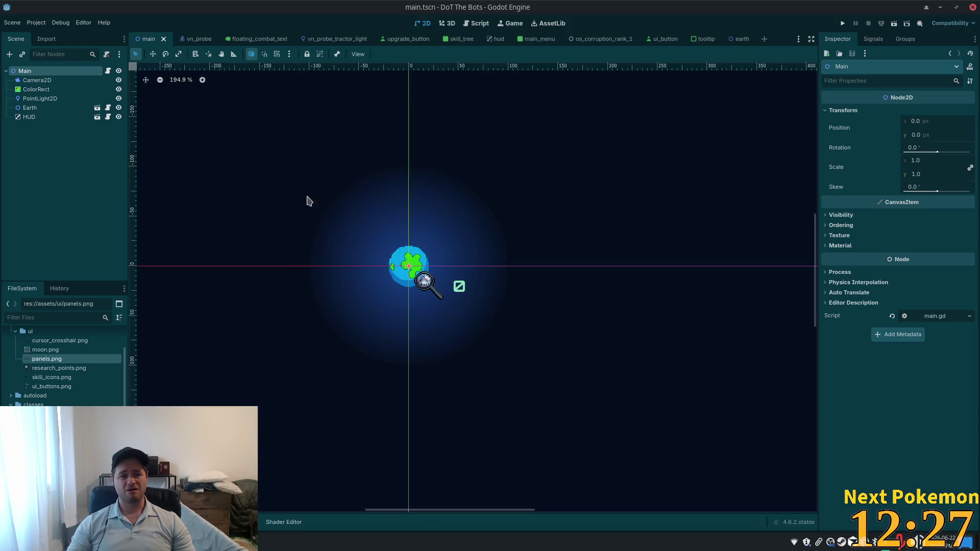
key(ctrl+a)
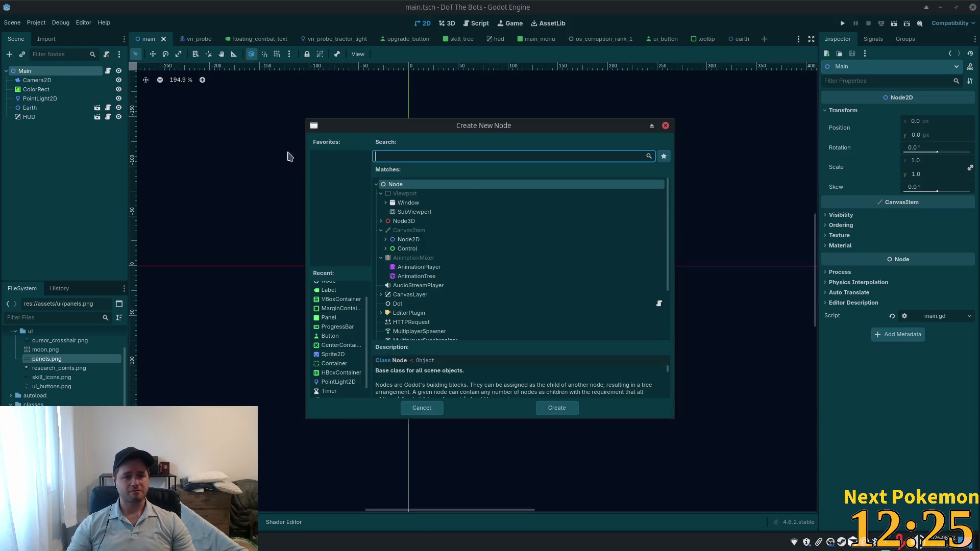
double_click(452, 240)
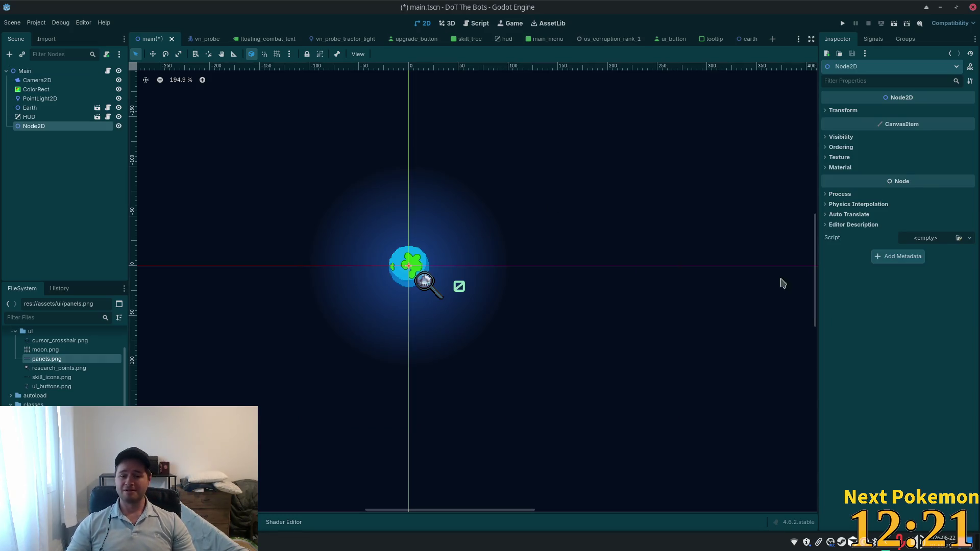
scroll(579, 282, down, 1)
scroll(579, 281, down, 6)
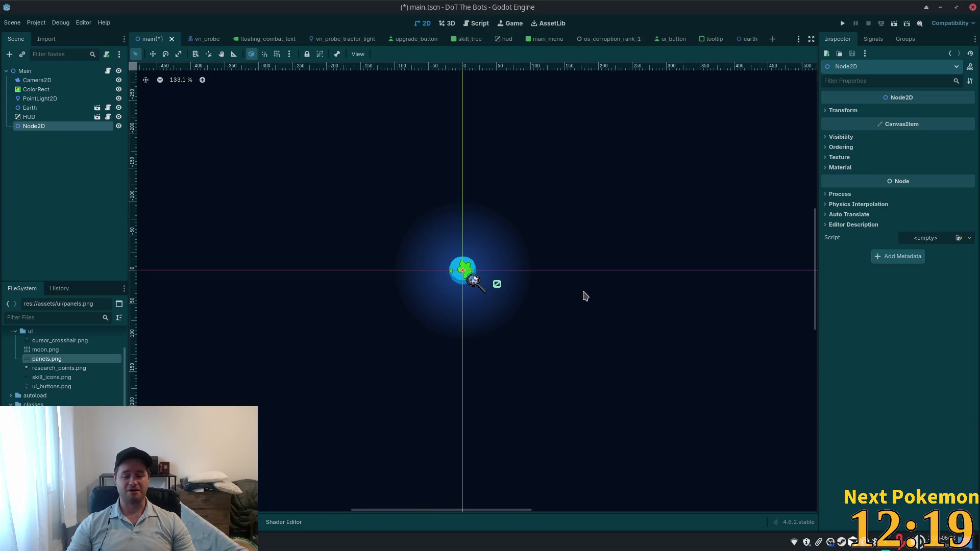
scroll(586, 293, down, 2)
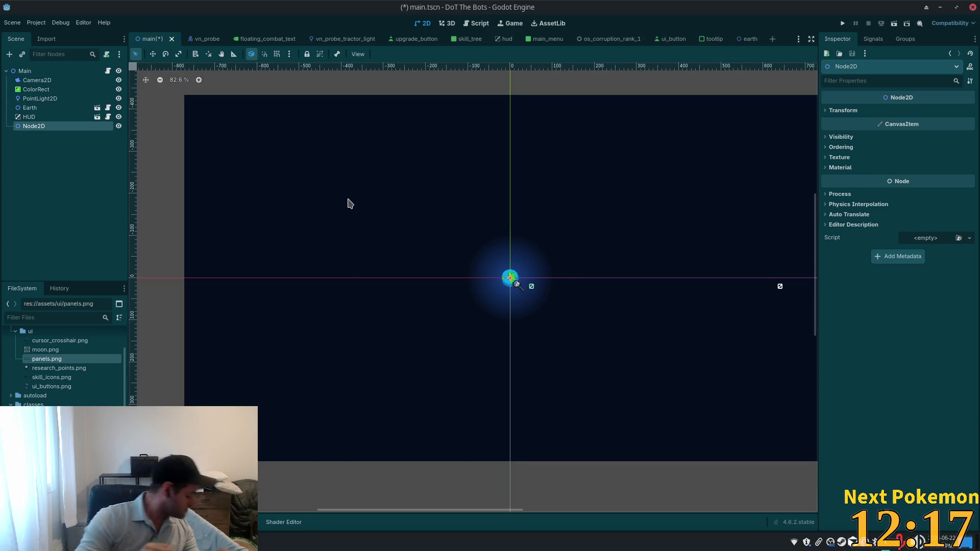
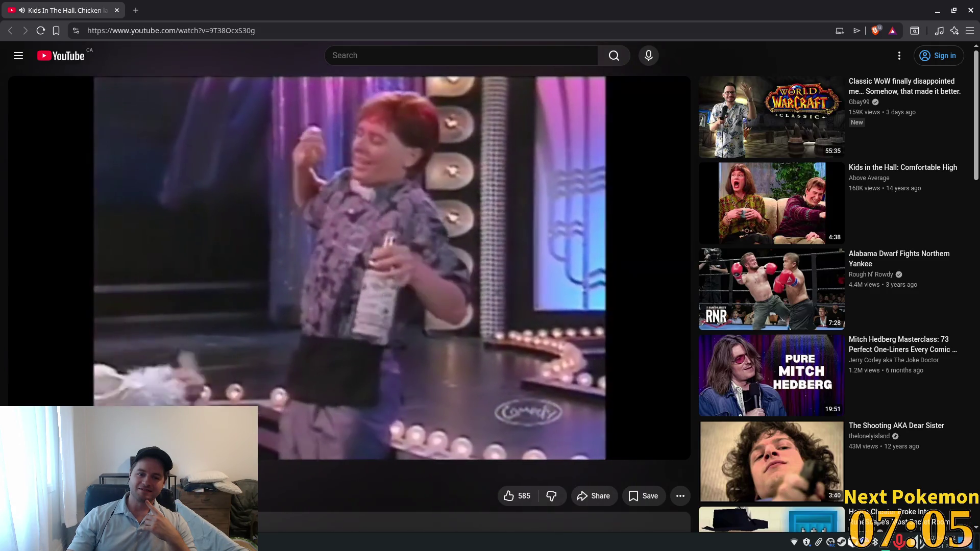
Step: Skip the Kids in the Hall sketch further ahead, pause it, and close the YouTube tab
mouse_move(631, 180)
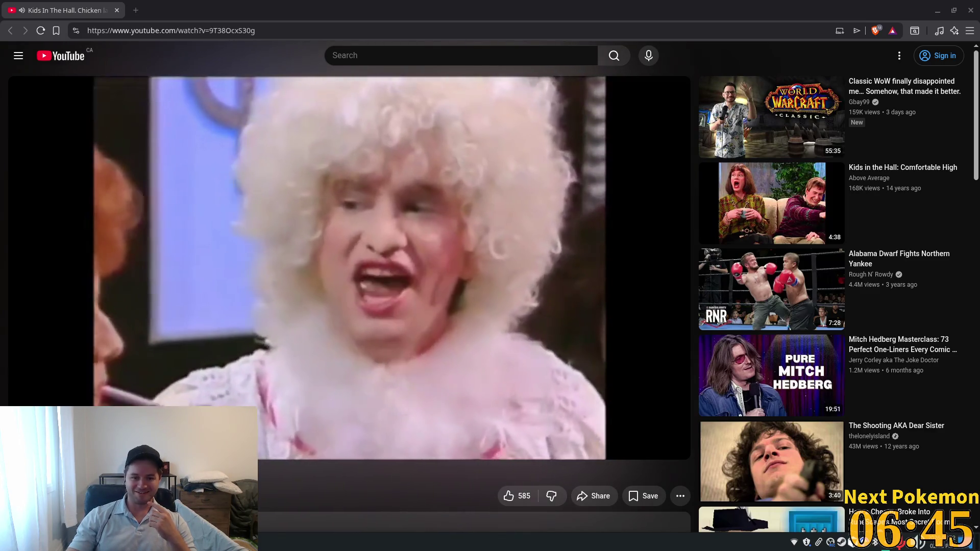
mouse_move(912, 234)
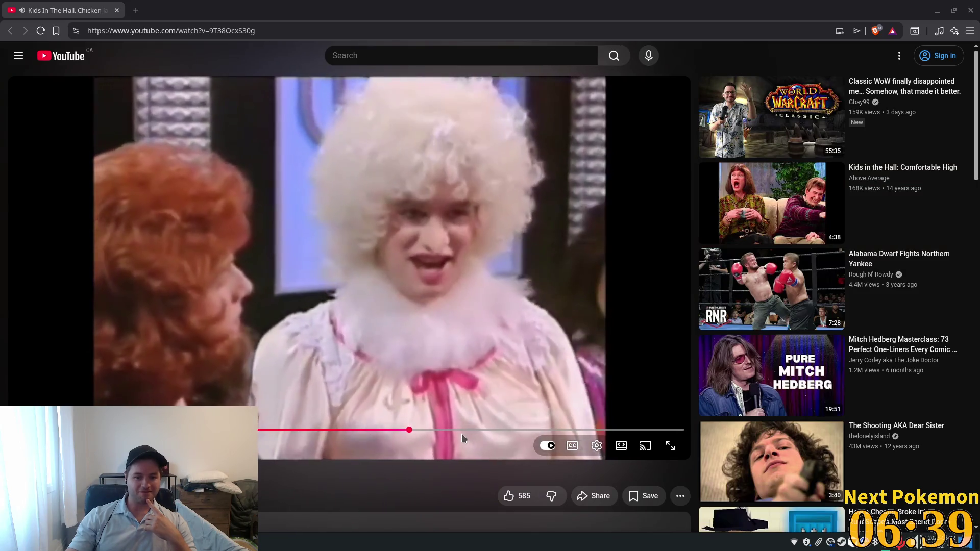
click(485, 430)
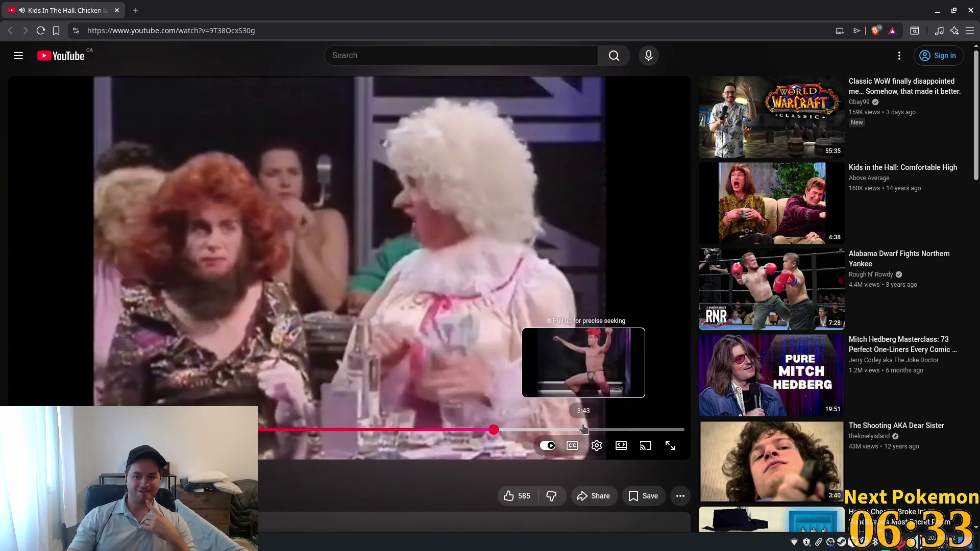
key(space)
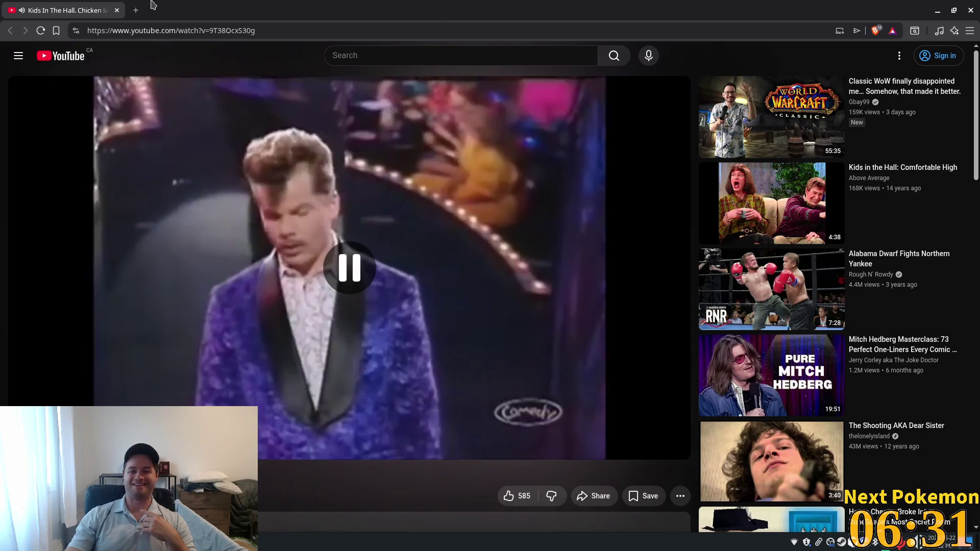
click(116, 11)
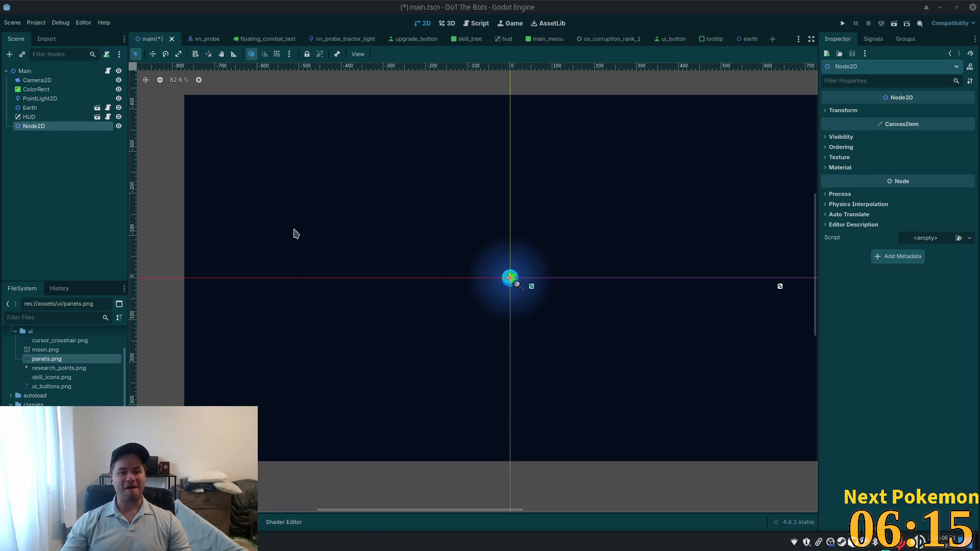
scroll(509, 219, down, 2)
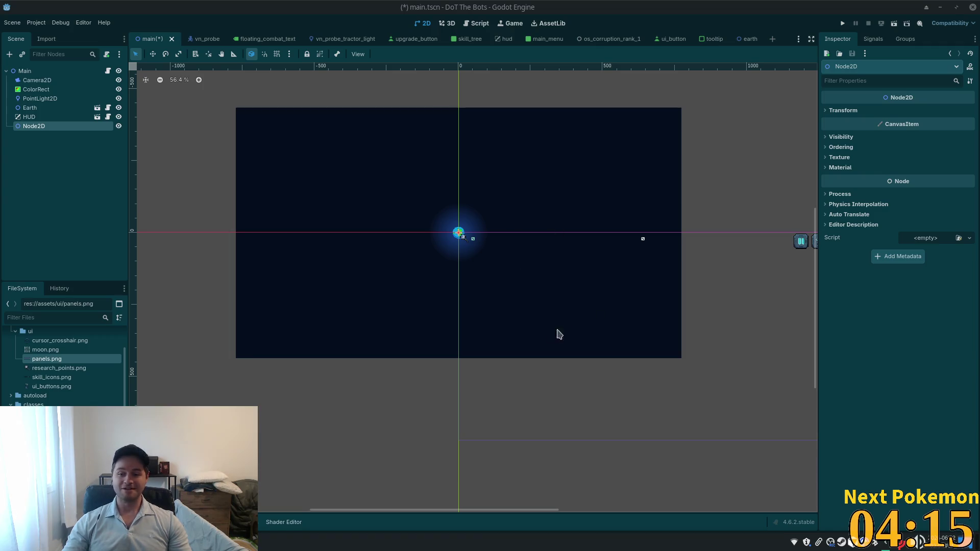
Step: Add an AnimatedSprite2D child under Node2D
scroll(568, 341, down, 3)
scroll(663, 405, up, 4)
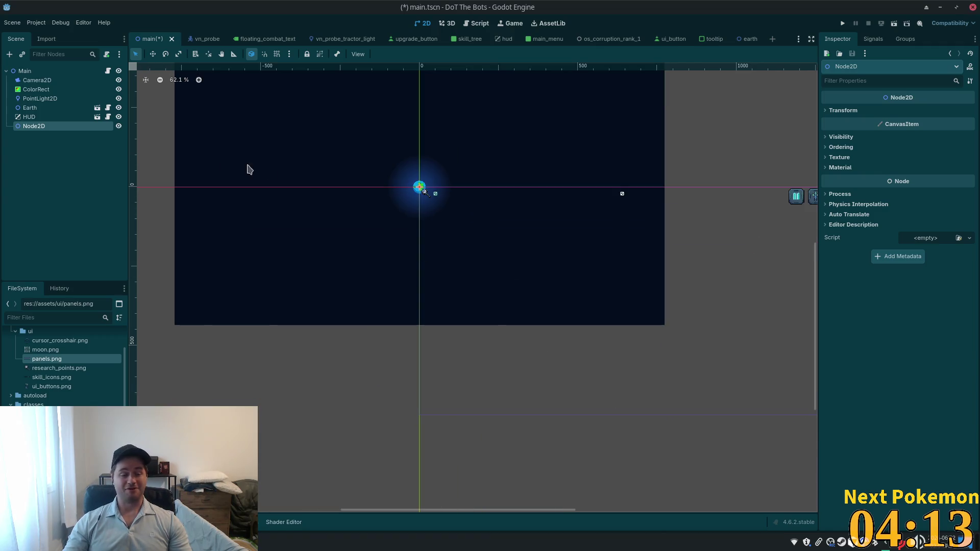
key(Up)
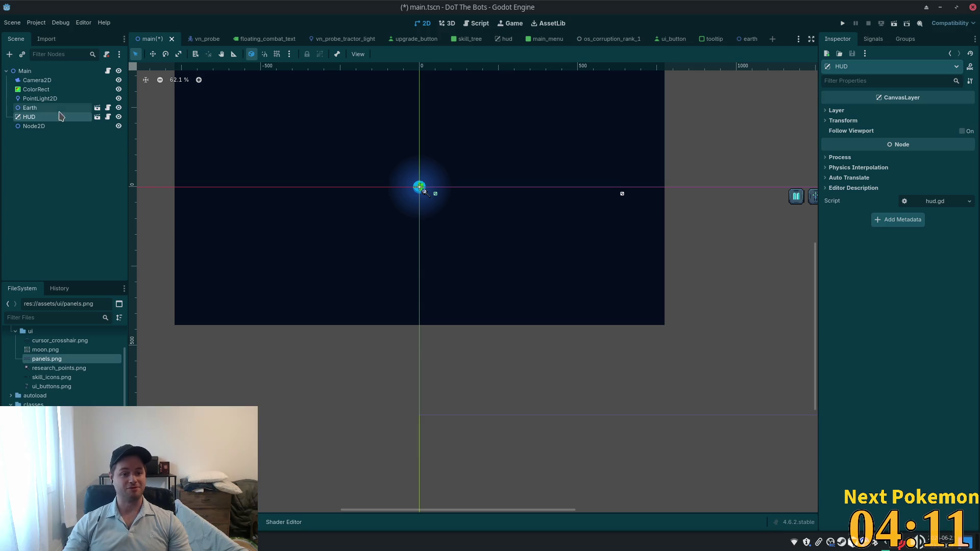
click(45, 129)
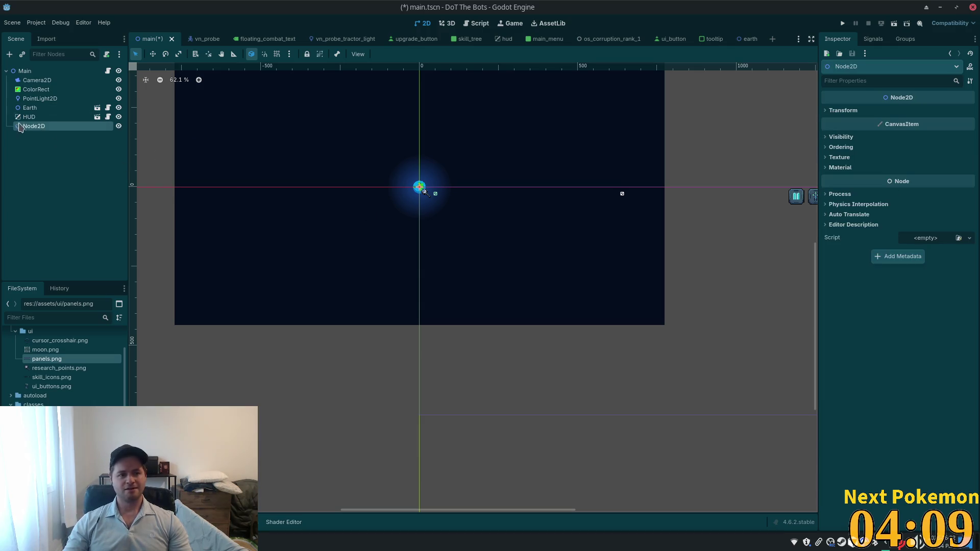
key(ctrl+a)
text(animate)
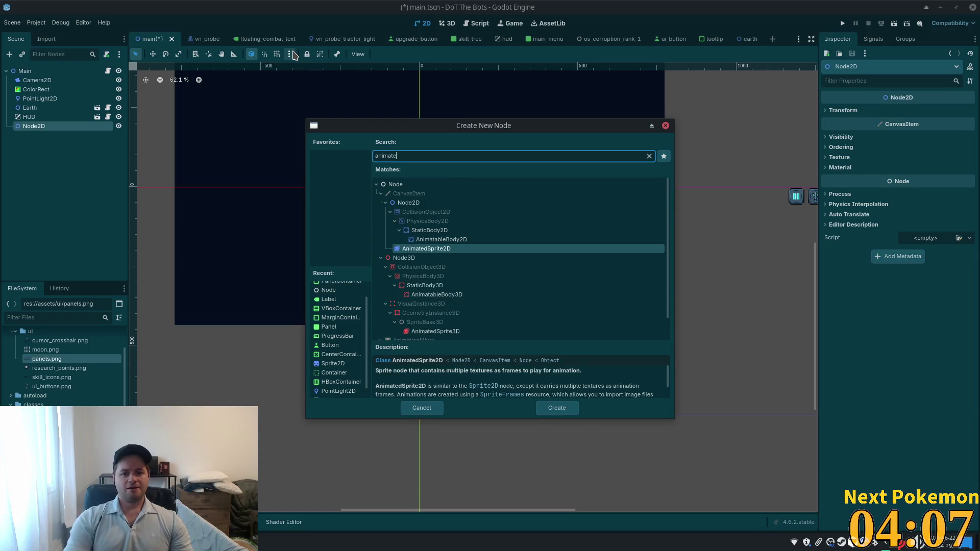
double_click(428, 253)
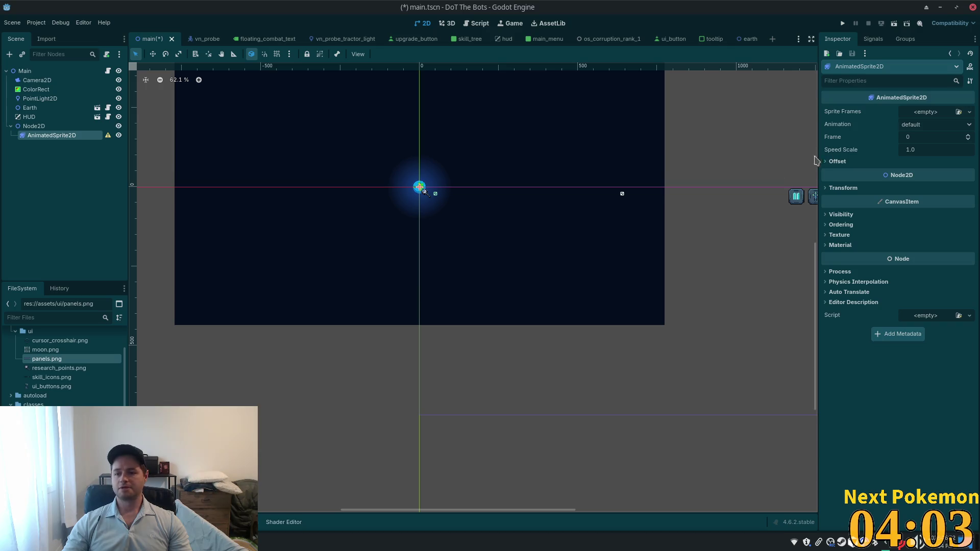
Step: Give it a new SpriteFrames resource and browse res://assets for a sprite sheet
click(969, 112)
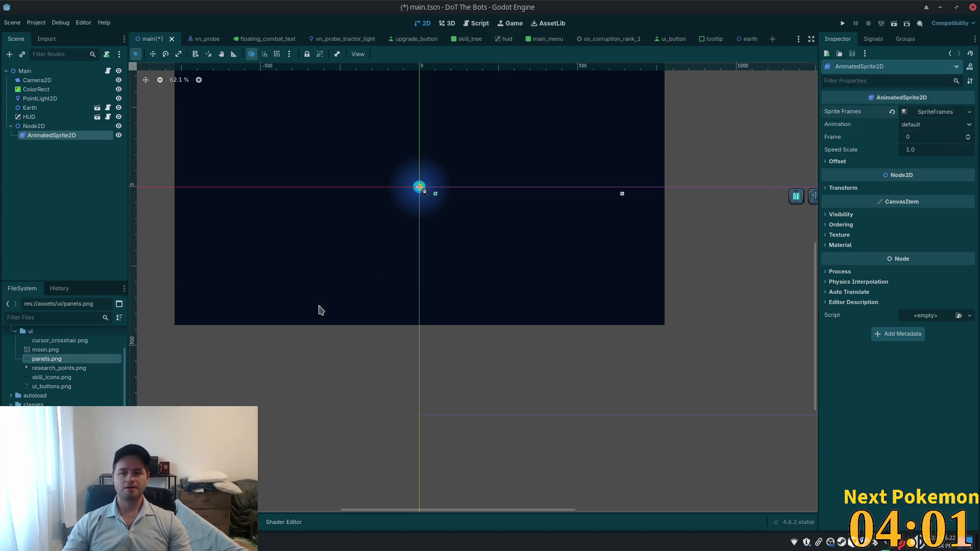
scroll(77, 377, up, 2)
mouse_move(49, 399)
mouse_down()
mouse_move(908, 72)
mouse_move(939, 120)
mouse_up()
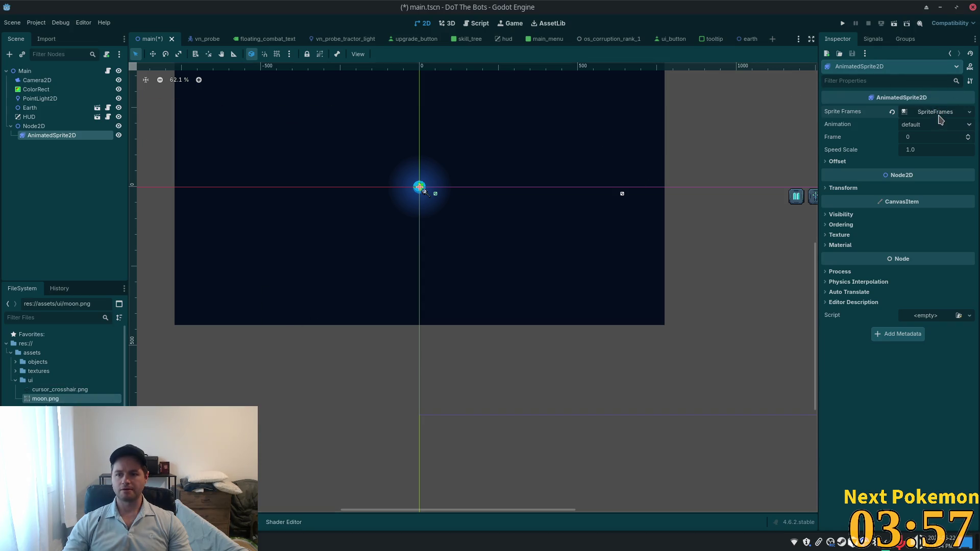
click(935, 112)
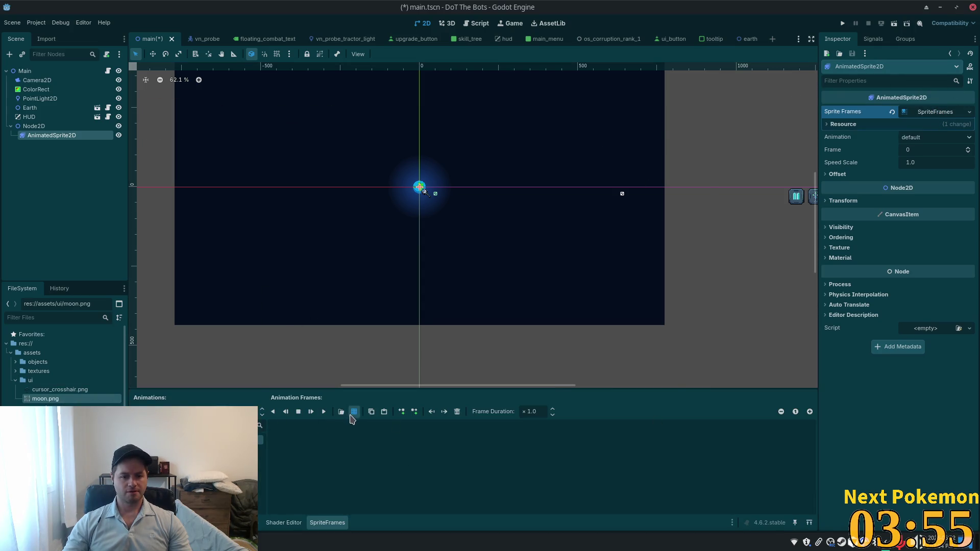
click(341, 412)
double_click(355, 193)
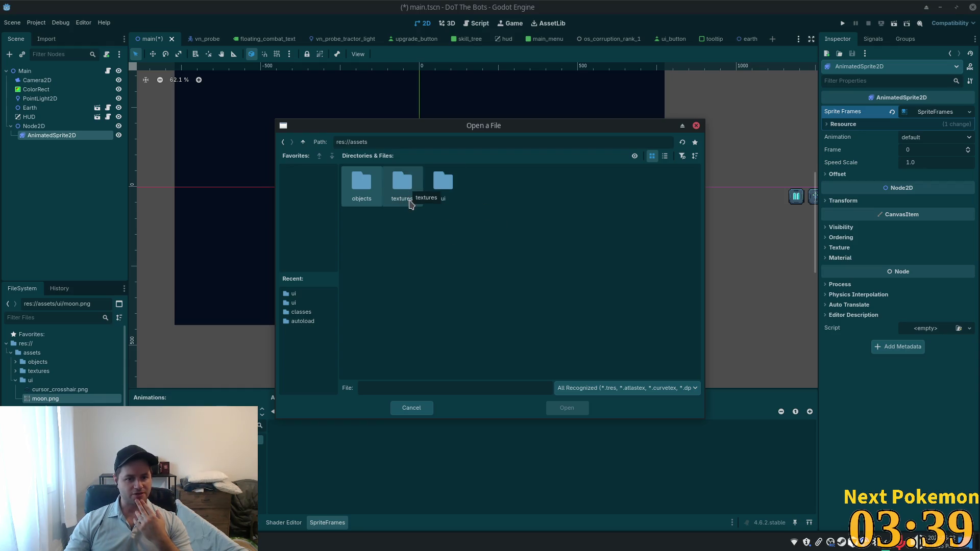
Step: Cancel the file picker and move moon.png from the ui folder into assets/objects
click(440, 192)
double_click(440, 193)
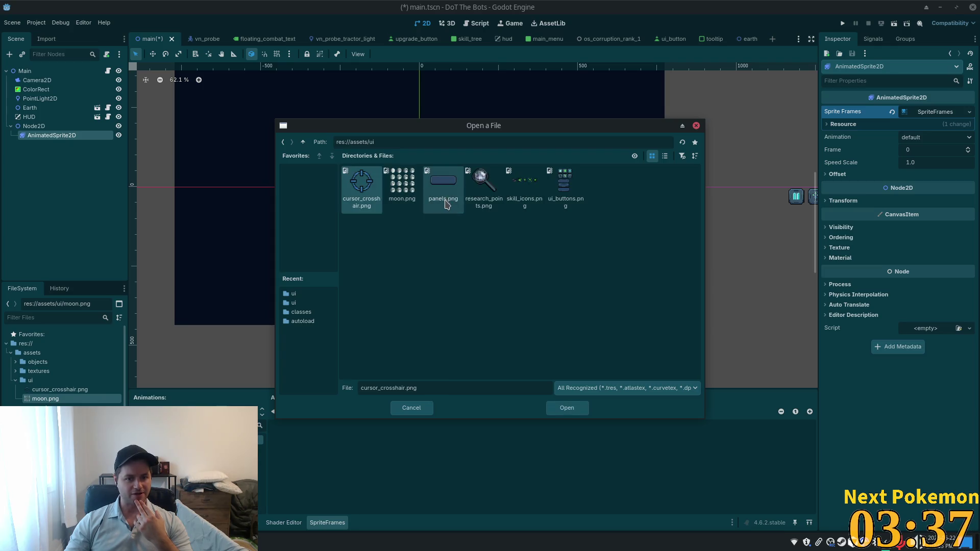
click(17, 368)
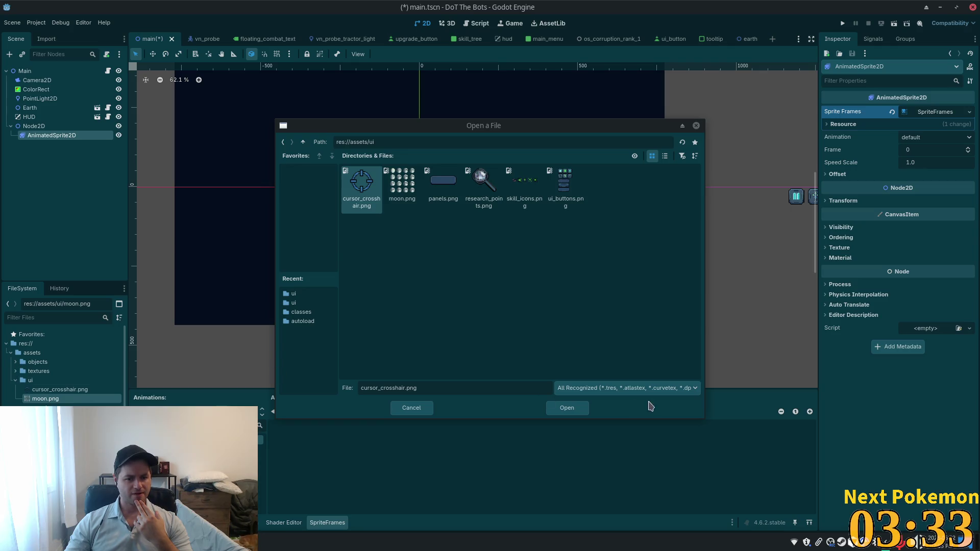
click(398, 410)
click(16, 363)
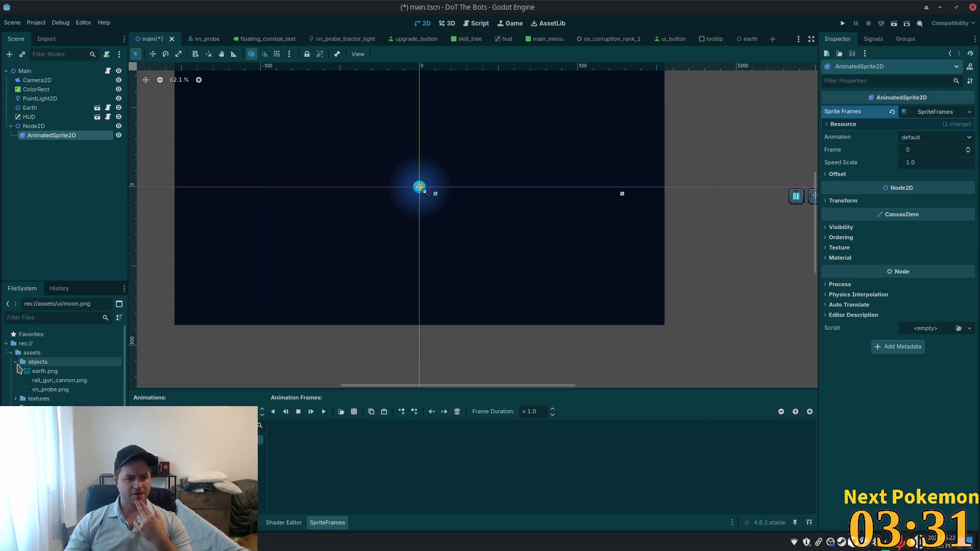
click(15, 362)
drag(41, 398, 30, 364)
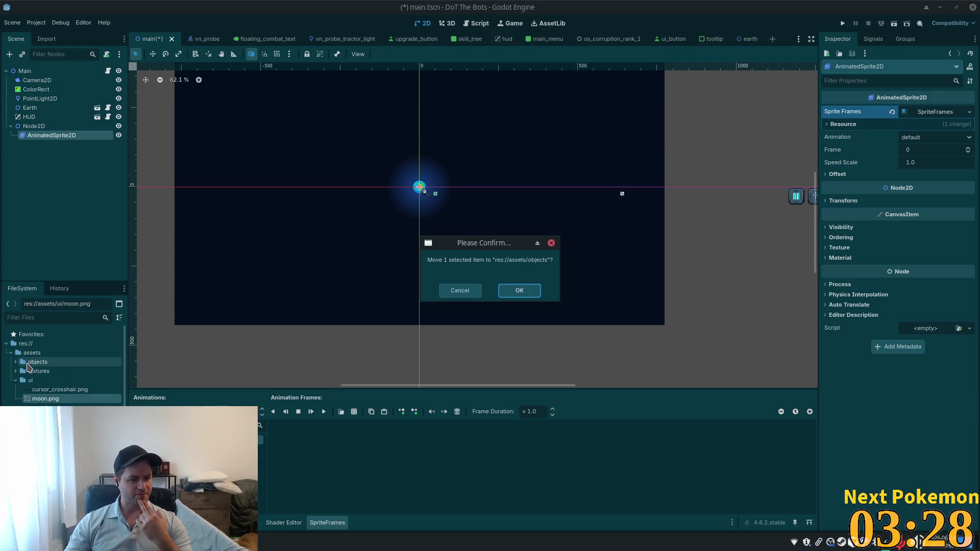
click(517, 291)
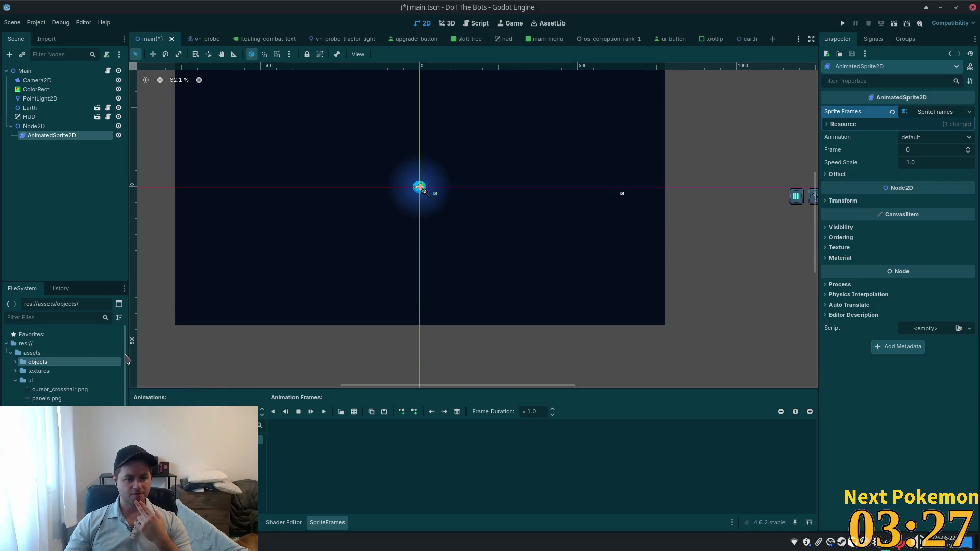
Step: Reopen the sprite-sheet picker and browse to the assets/objects folder
click(15, 362)
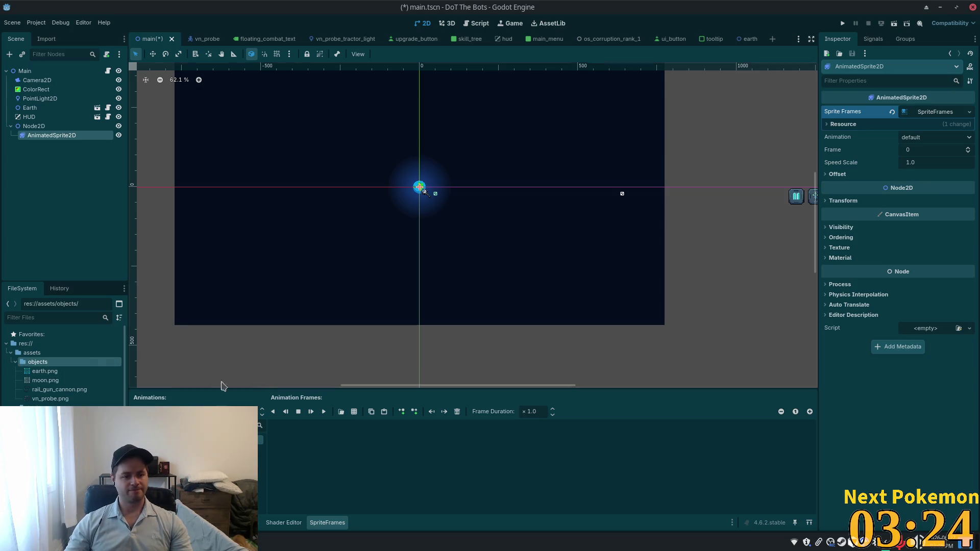
click(50, 381)
mouse_move(50, 384)
mouse_down()
mouse_move(56, 393)
mouse_move(280, 396)
mouse_up()
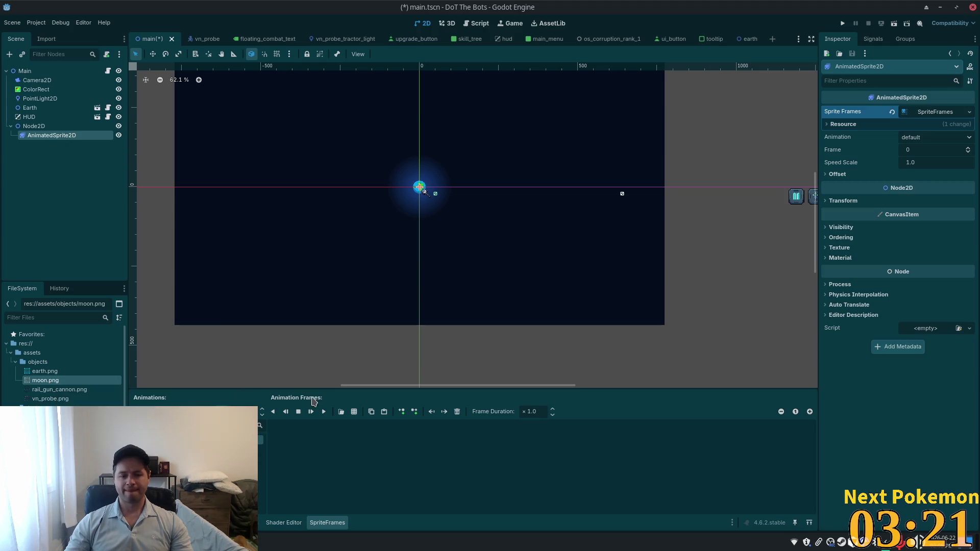
click(354, 412)
click(303, 142)
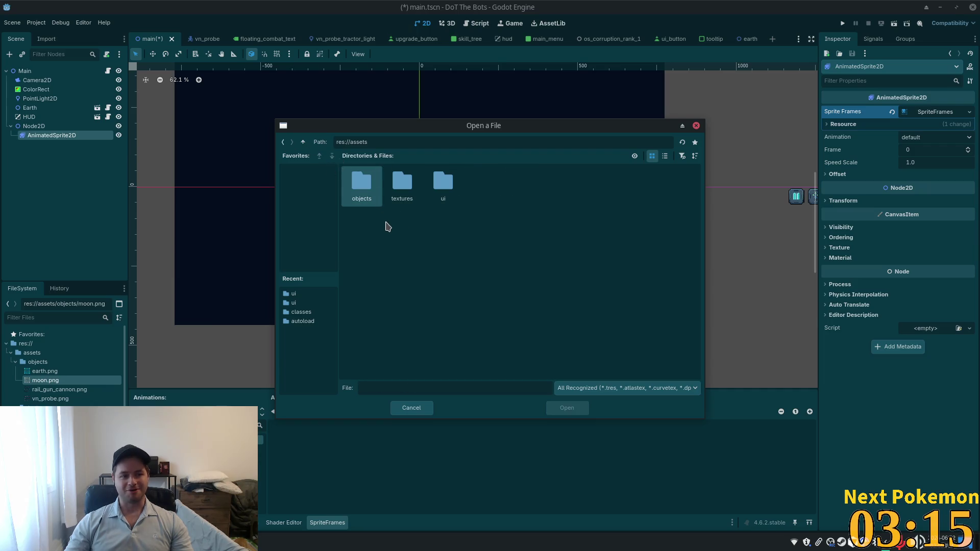
double_click(369, 194)
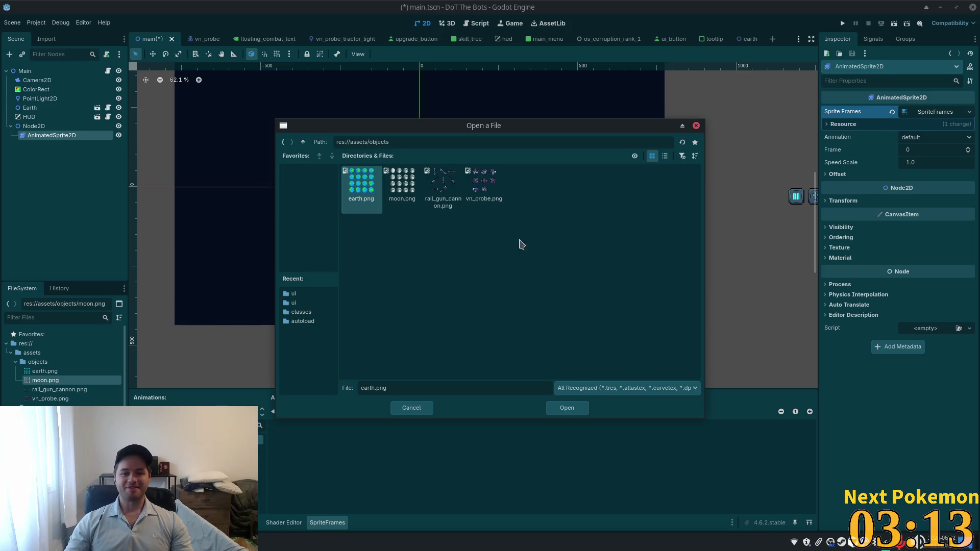
Step: Load moon.png as a sprite sheet and add all 16 moon-phase frames row by row
double_click(411, 199)
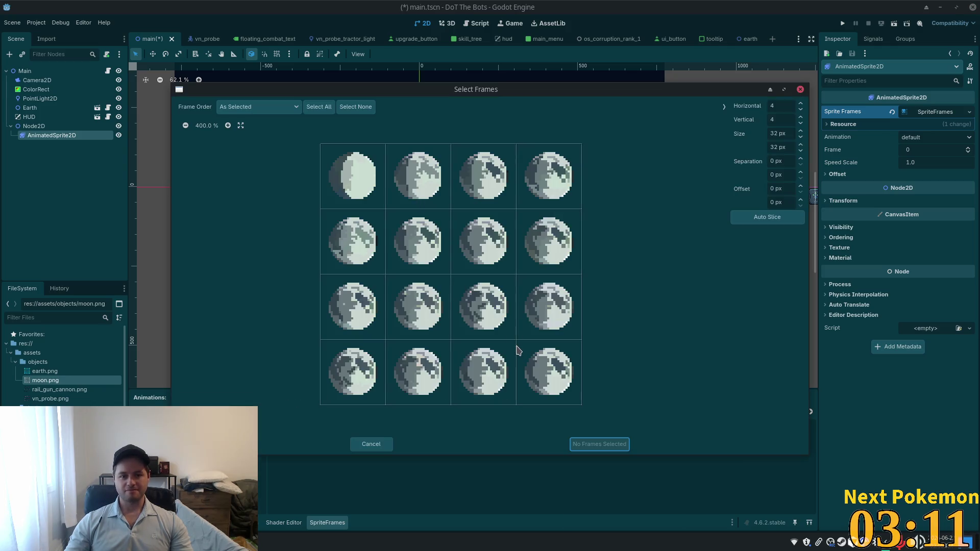
mouse_move(345, 185)
mouse_down()
mouse_move(507, 257)
mouse_move(360, 242)
mouse_up()
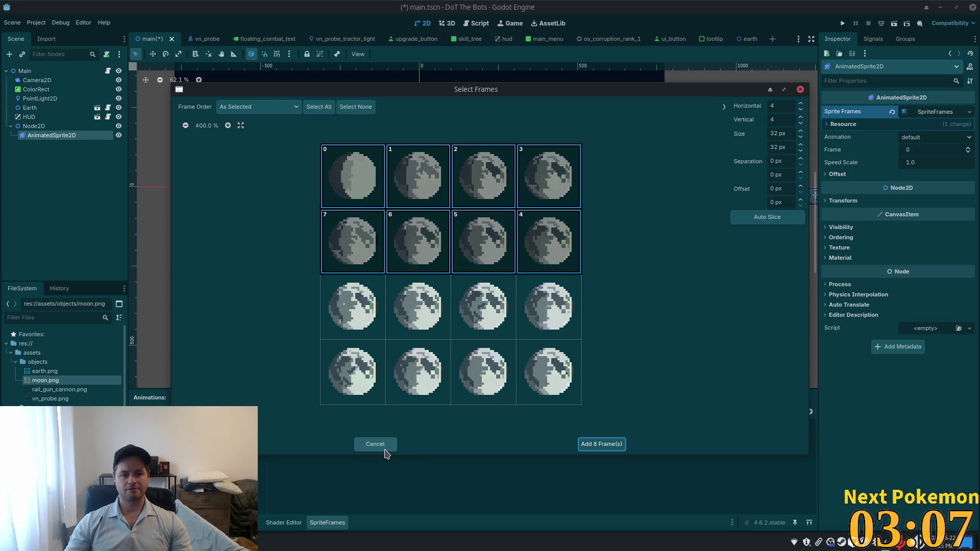
mouse_move(556, 258)
mouse_down()
mouse_move(278, 254)
mouse_move(557, 259)
mouse_up()
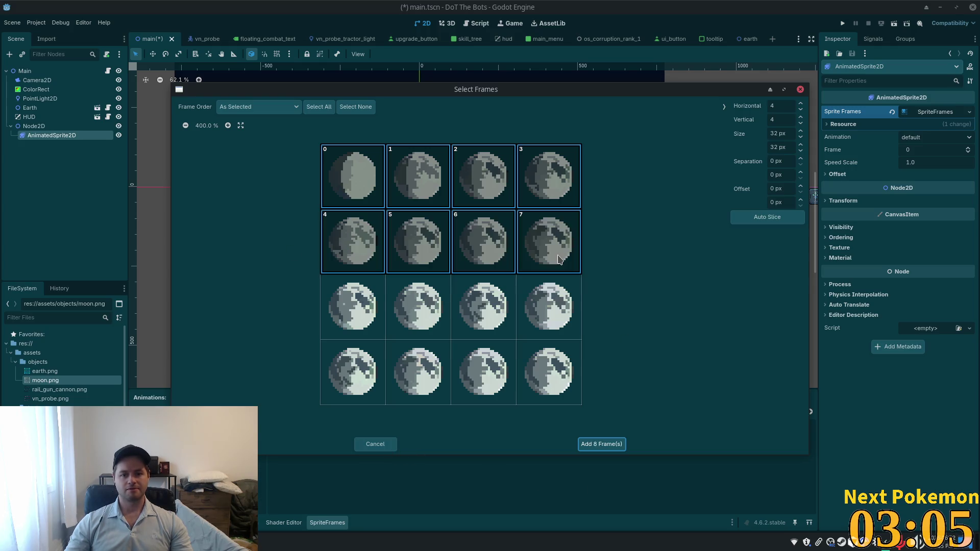
drag(336, 276, 586, 318)
drag(302, 356, 622, 381)
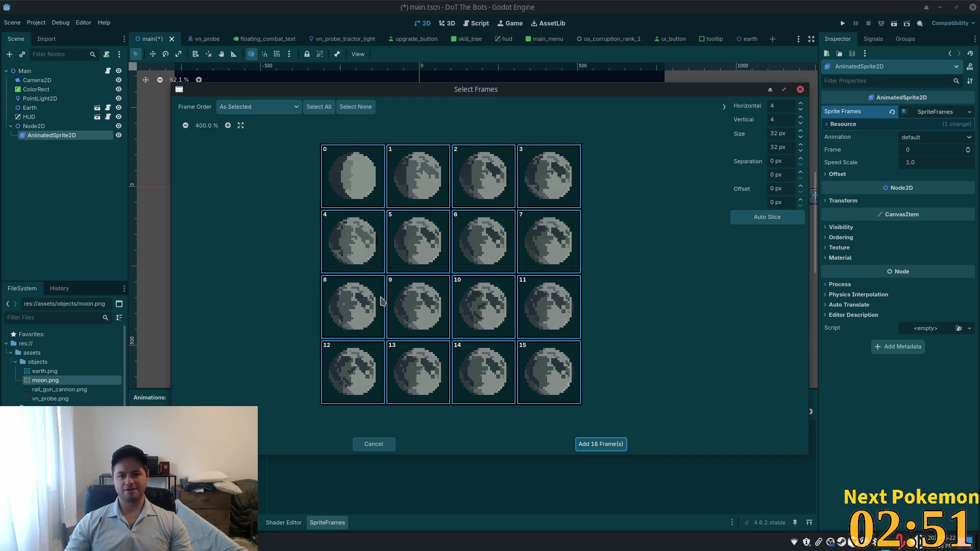
click(596, 447)
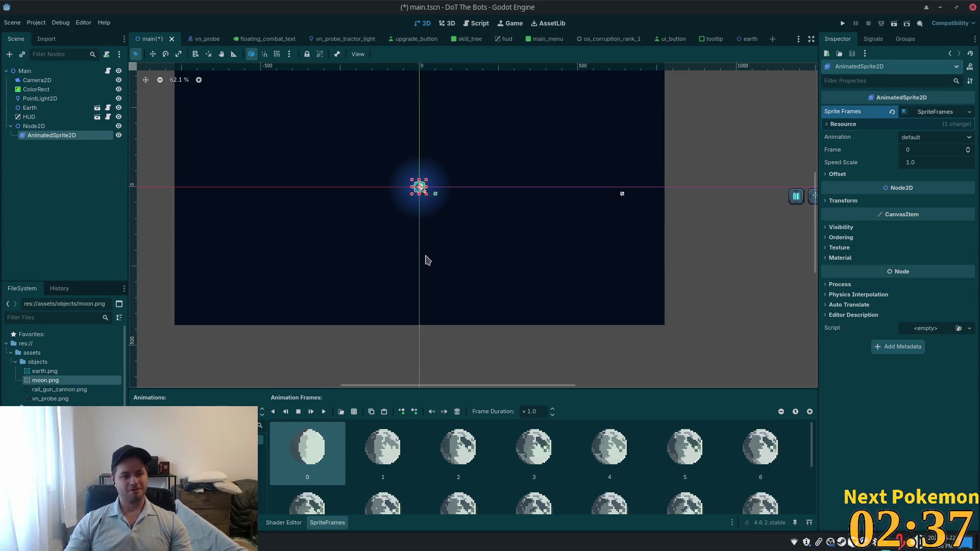
Step: Play the moon sprite's animation
scroll(422, 212, up, 5)
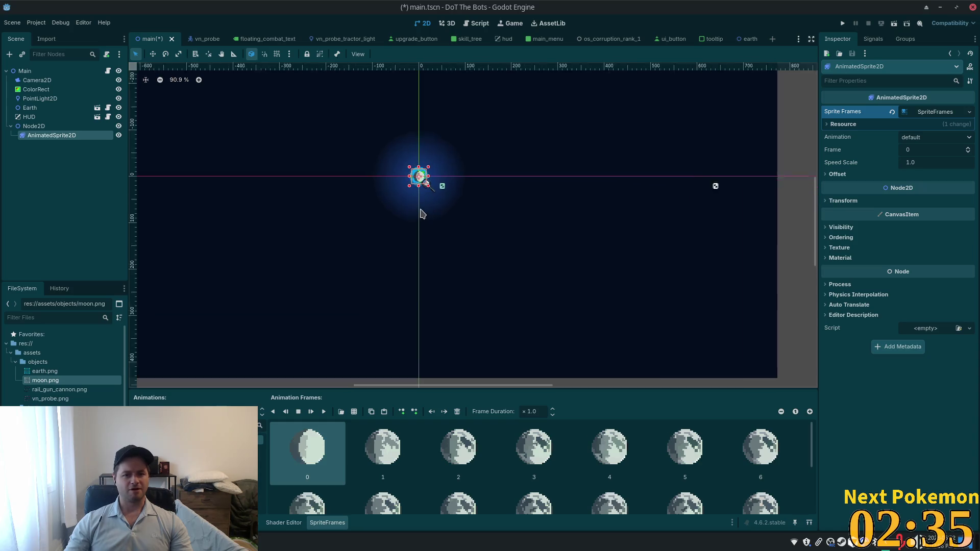
scroll(423, 200, up, 3)
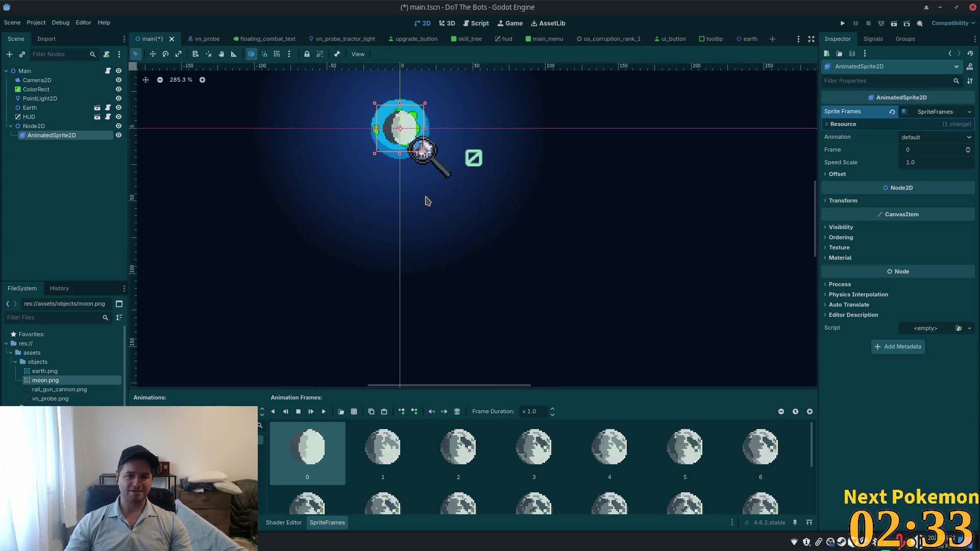
drag(477, 252, 510, 306)
click(323, 412)
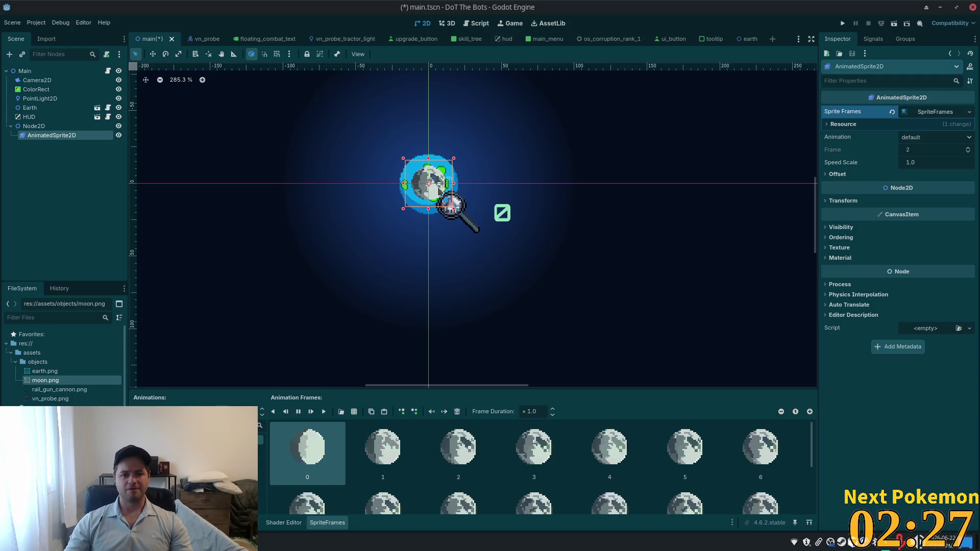
Step: Zoom the 2D canvas out and open the Earth node's earth.gd script
scroll(503, 296, down, 3)
scroll(393, 362, down, 1)
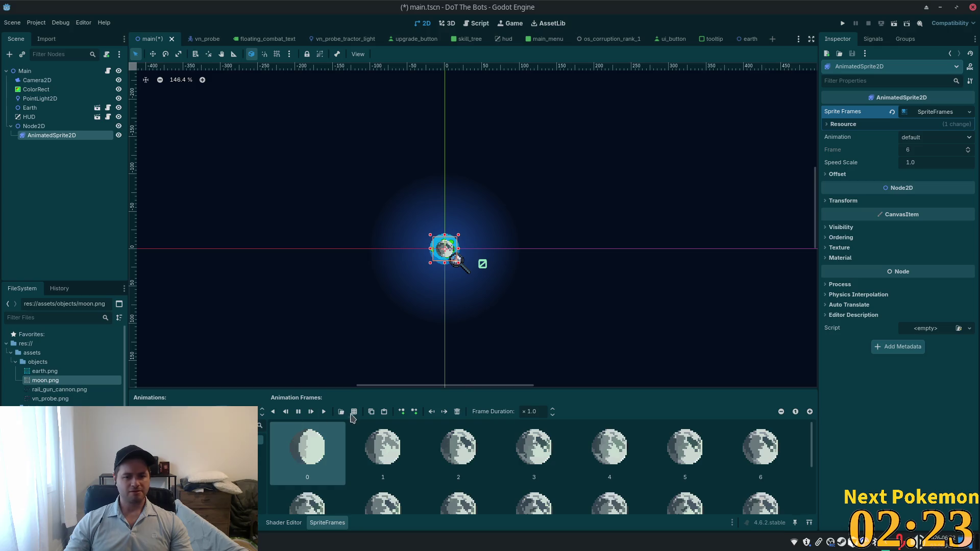
click(153, 53)
scroll(595, 287, down, 1)
scroll(642, 288, down, 5)
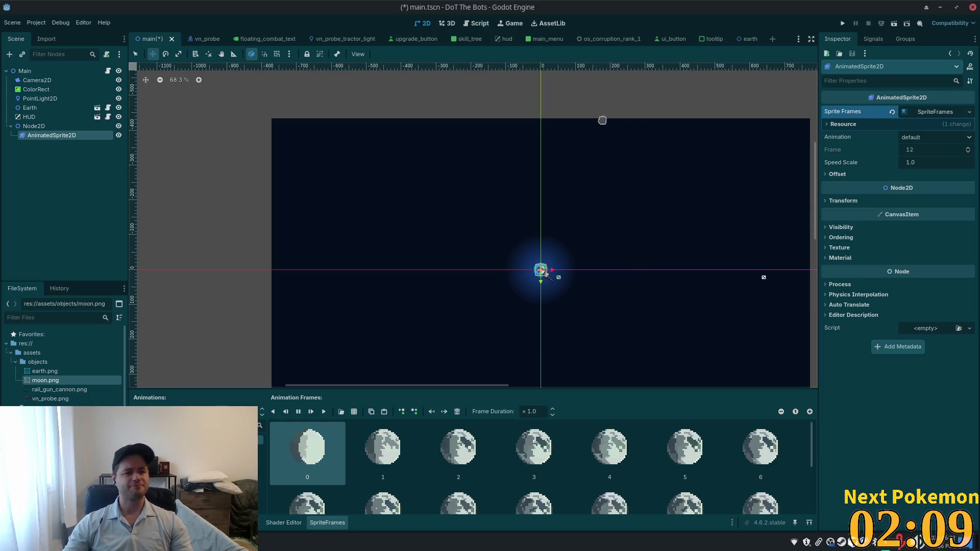
click(107, 107)
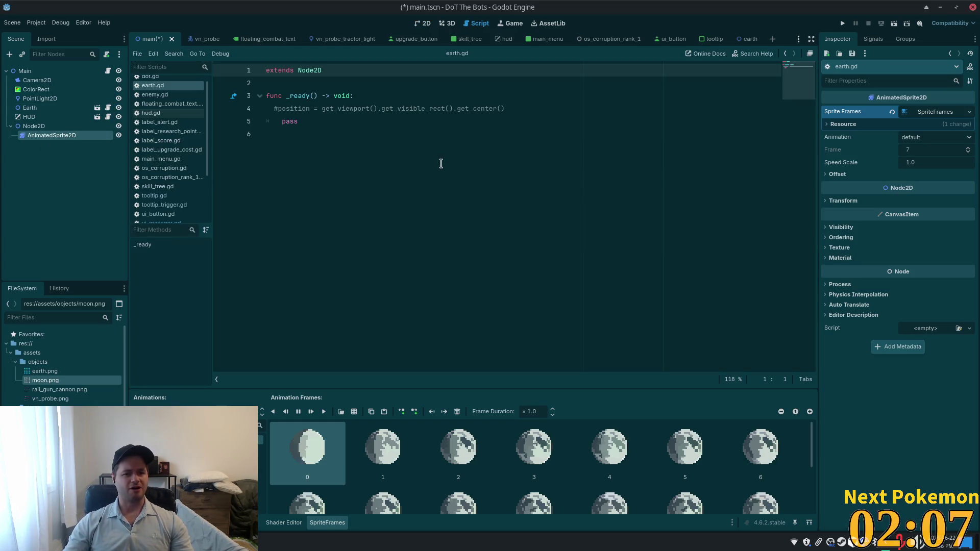
Step: Open enemy.gd with Quick Open and scroll through it
click(90, 108)
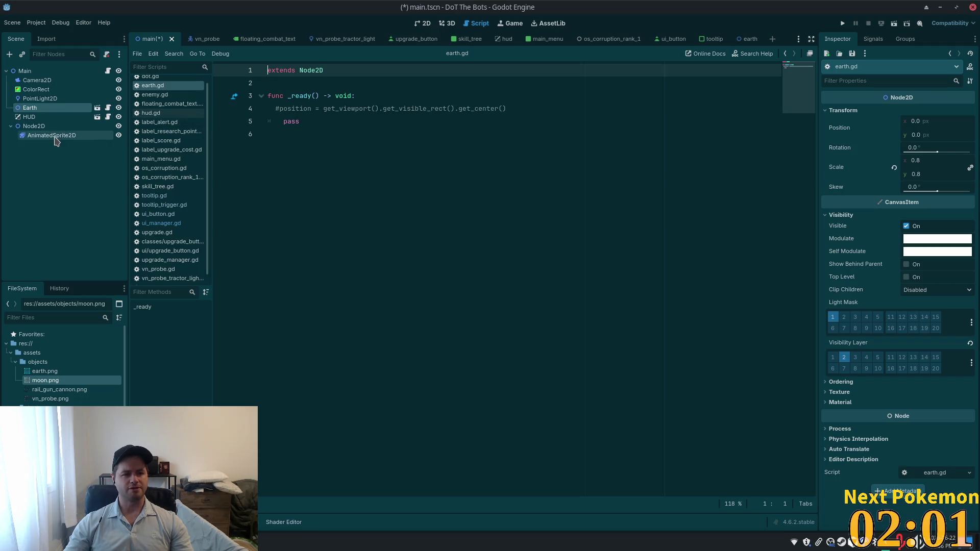
click(526, 122)
key(alt+shift+o)
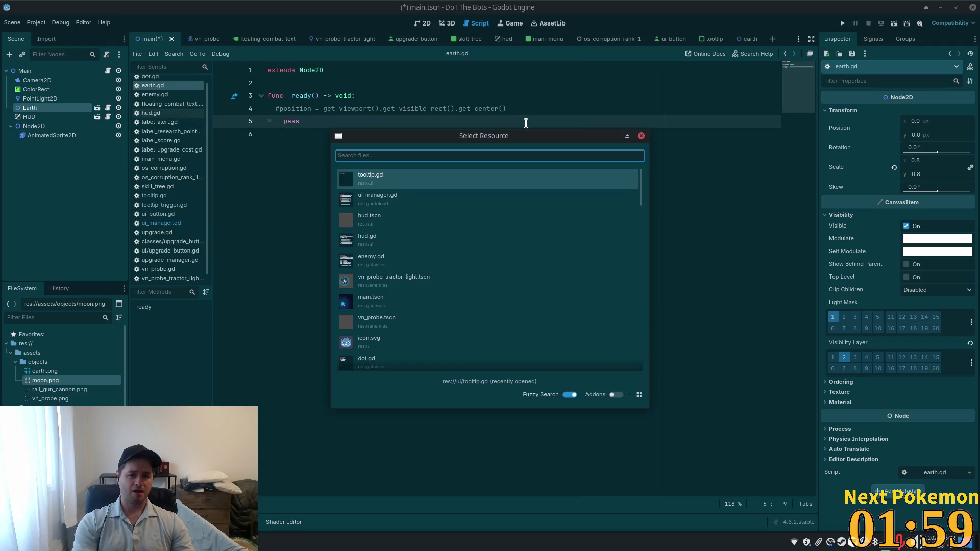
text(ene)
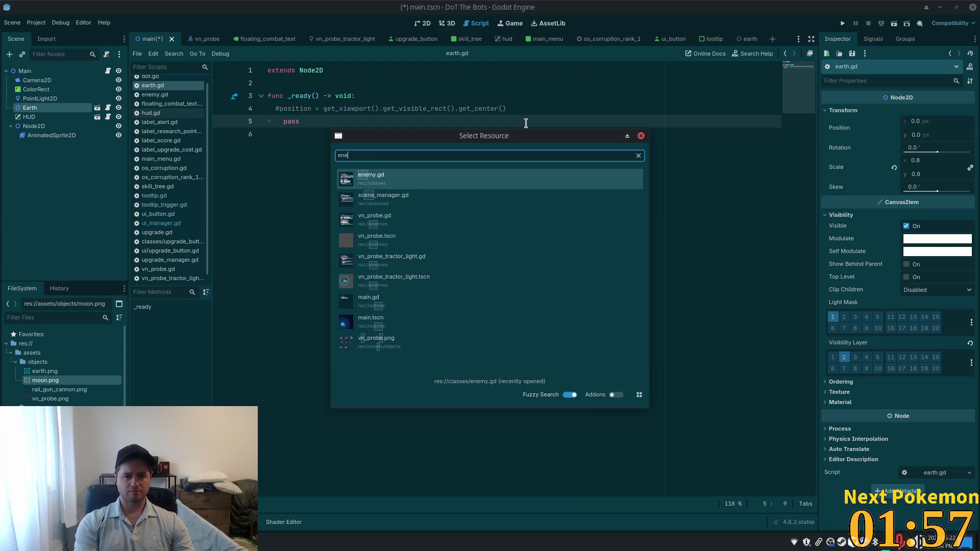
key(Return)
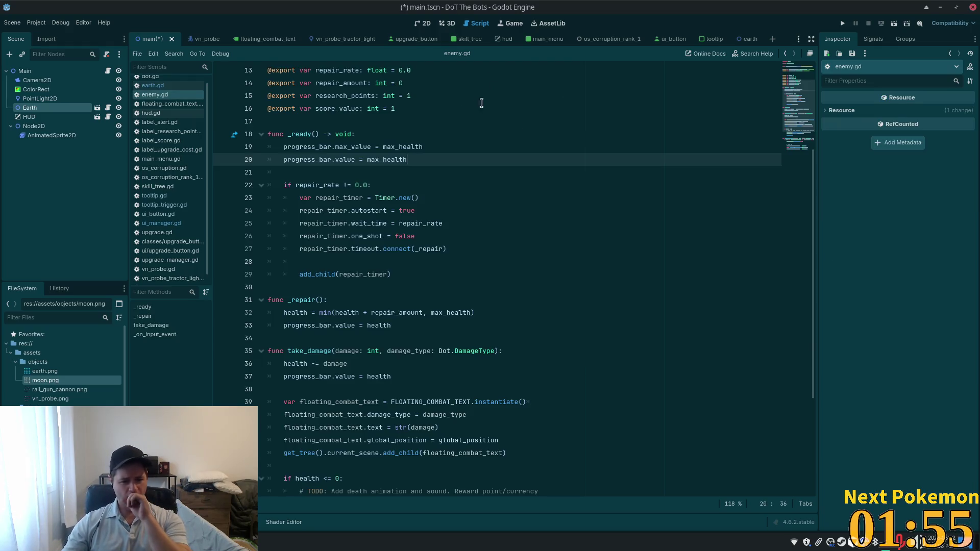
scroll(486, 170, down, 5)
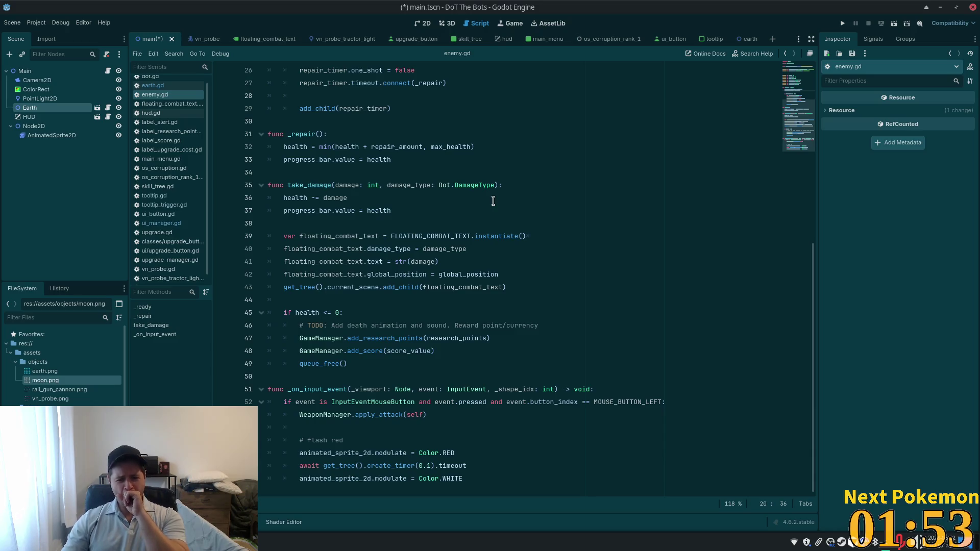
scroll(453, 220, up, 5)
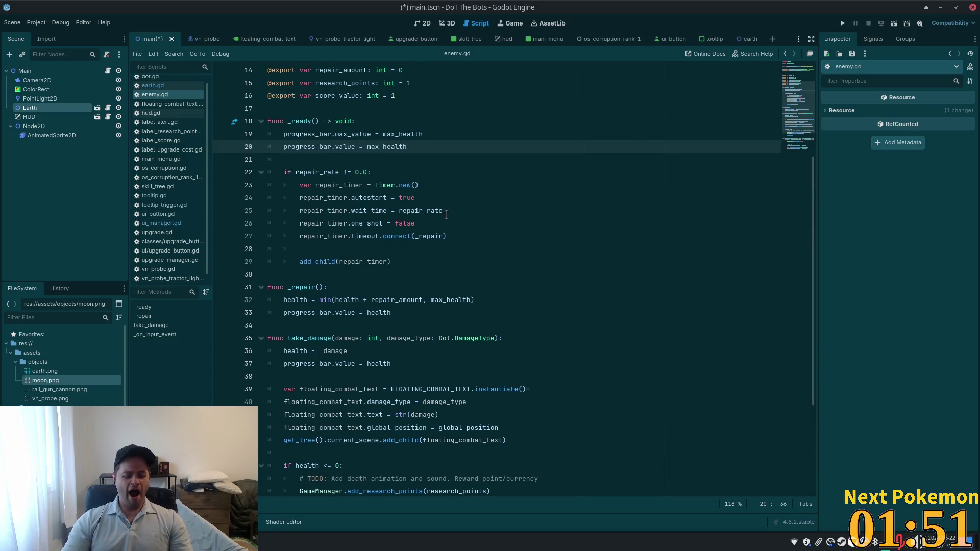
Step: Open vn_probe.gd with Quick Open
key(alt+shift+o)
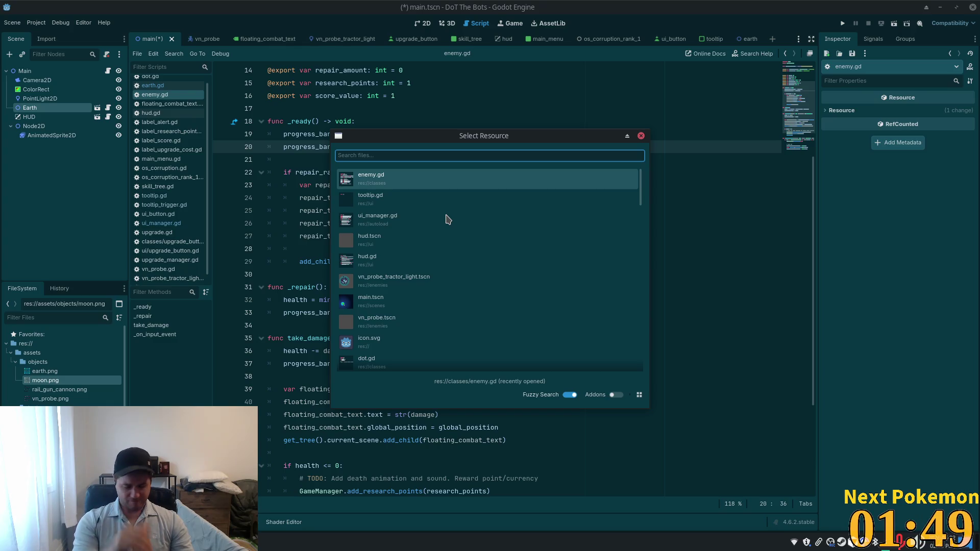
text(vn_or)
key(BackSpace)
text(probe)
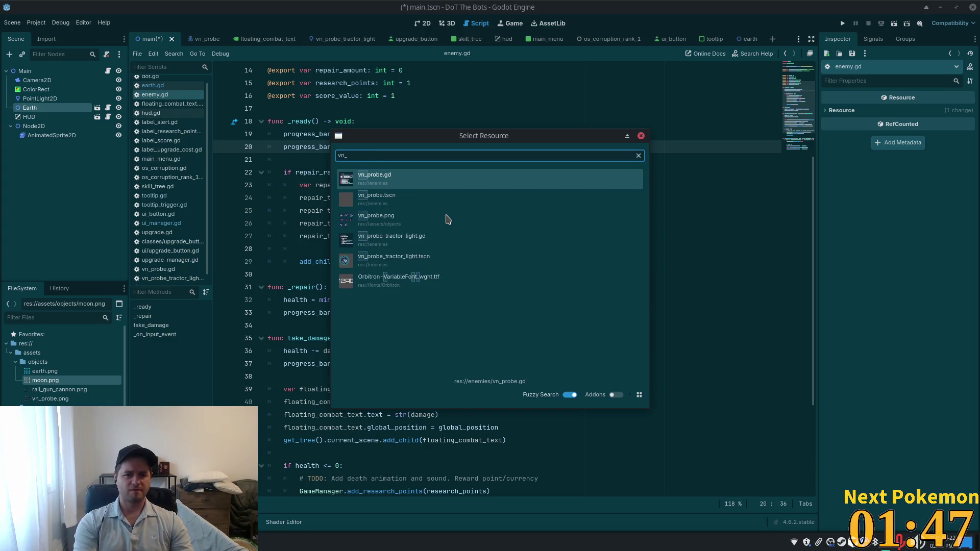
key(Return)
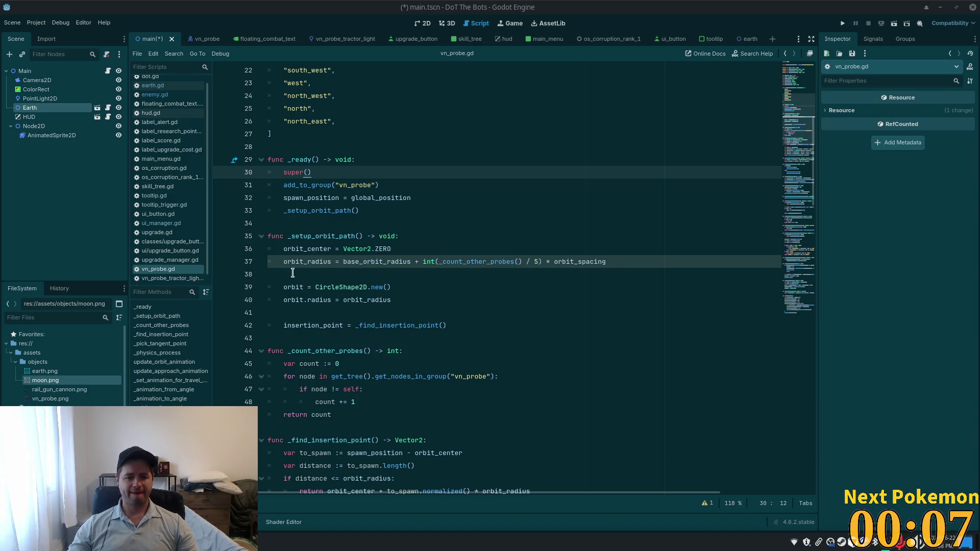
click(308, 253)
click(340, 236)
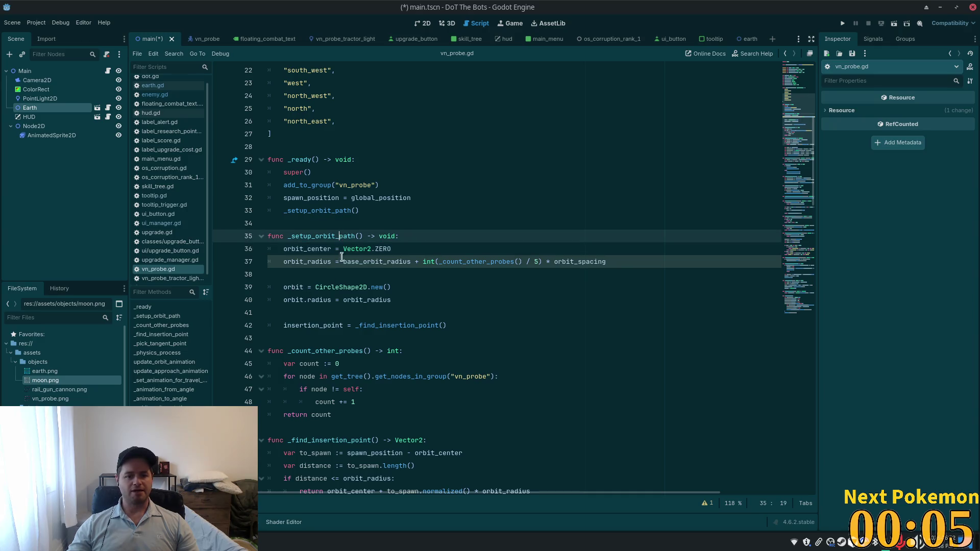
scroll(470, 333, down, 5)
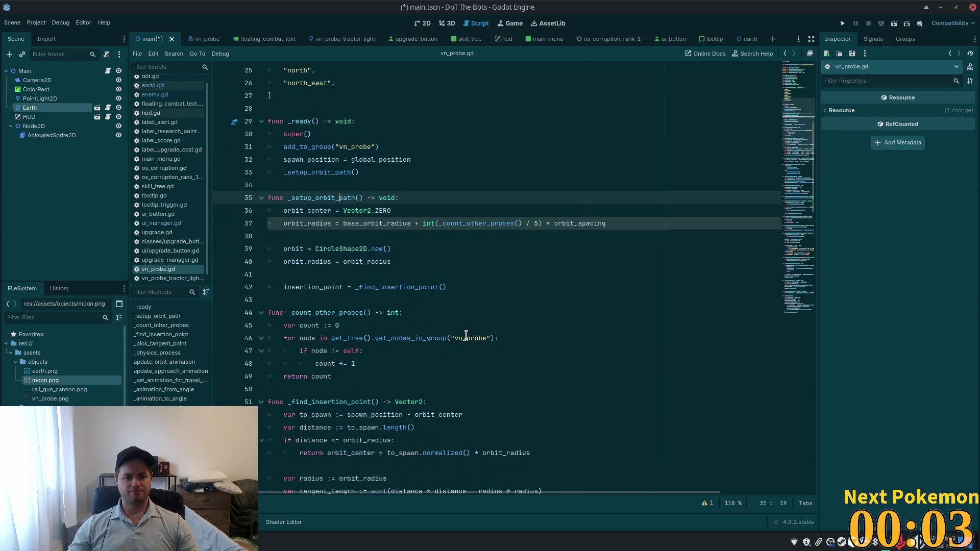
scroll(463, 329, up, 6)
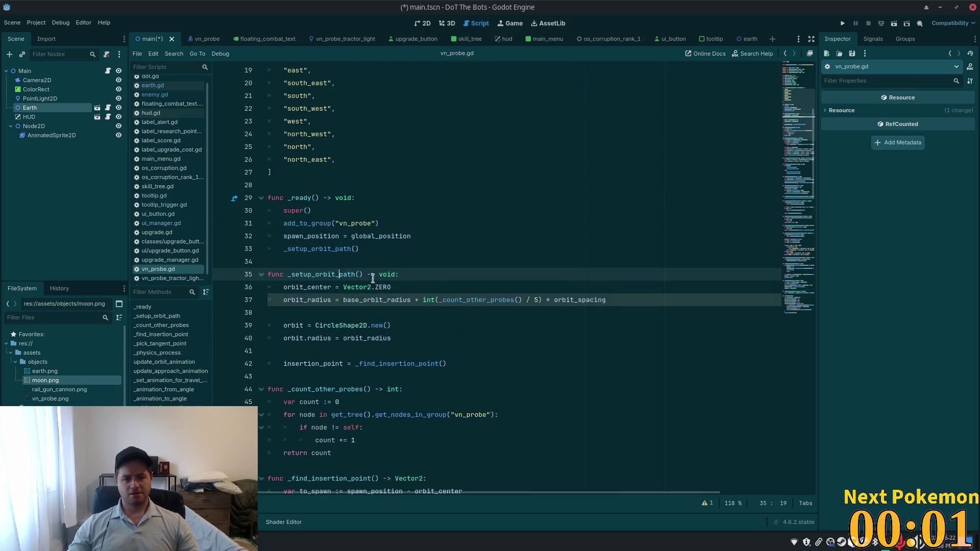
scroll(439, 321, down, 7)
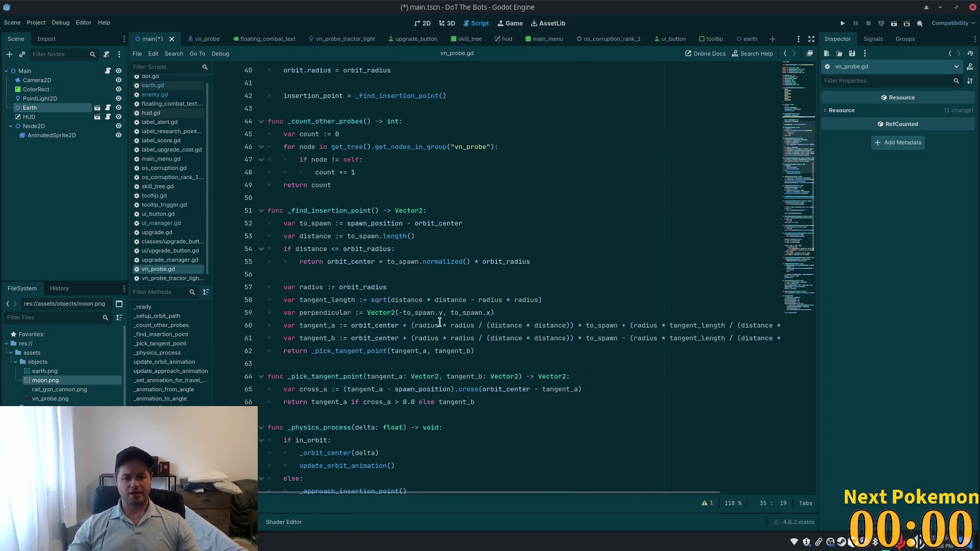
scroll(284, 285, up, 5)
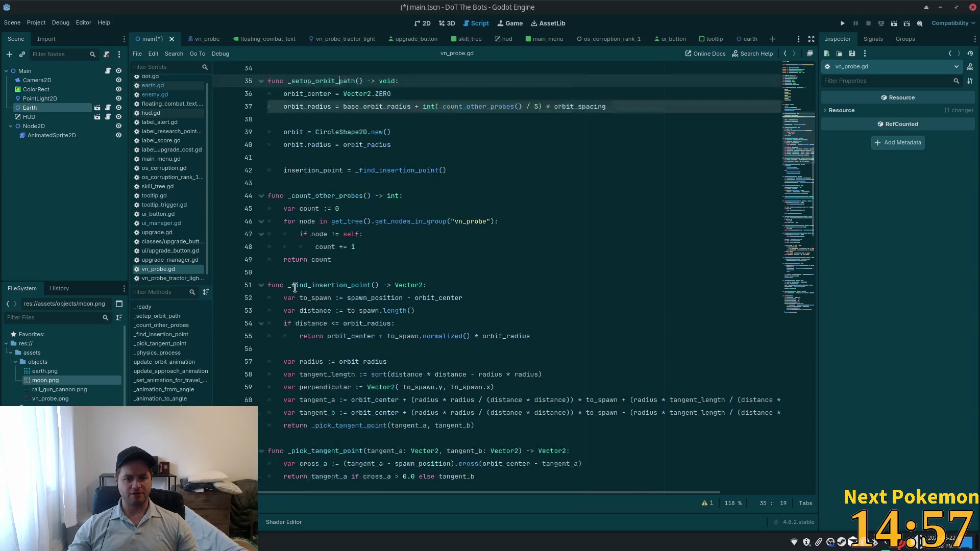
click(395, 223)
double_click(394, 223)
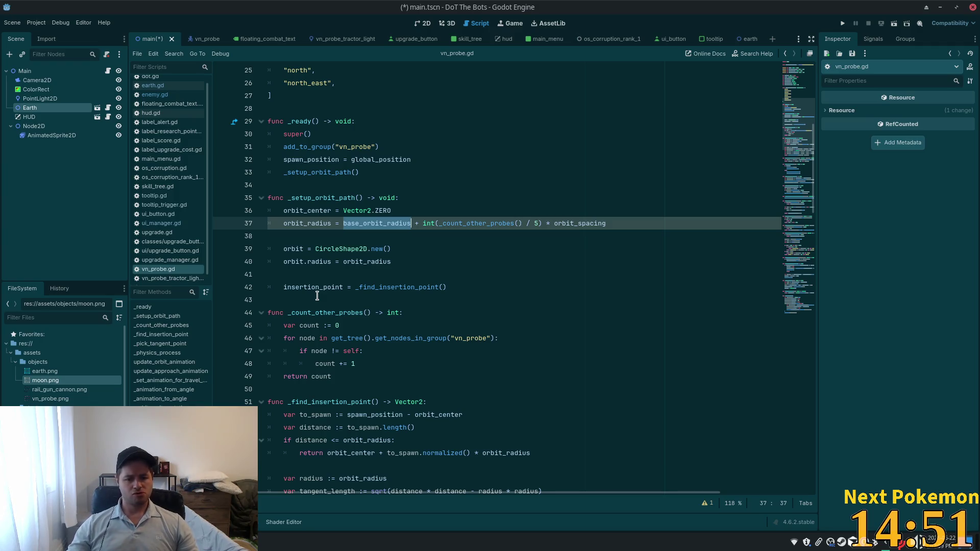
scroll(321, 292, down, 13)
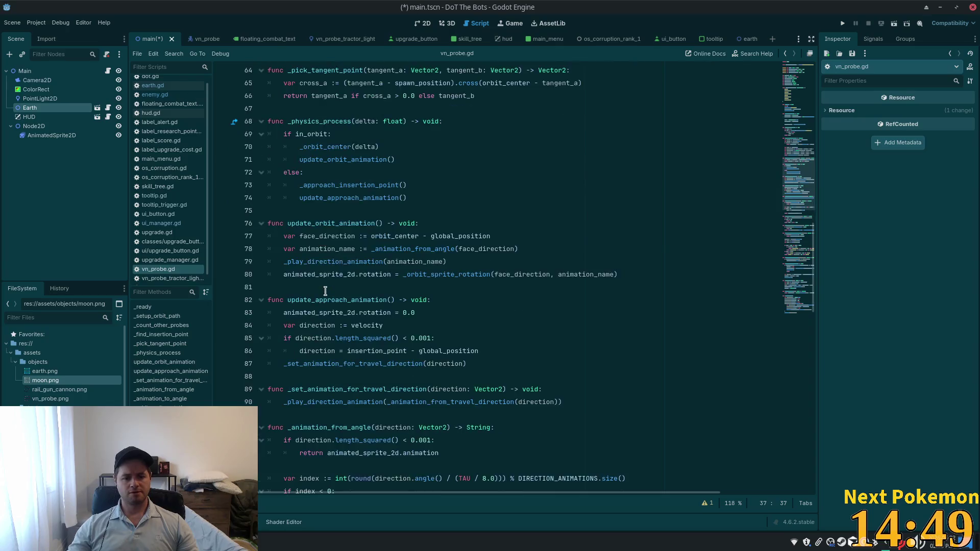
scroll(325, 290, down, 11)
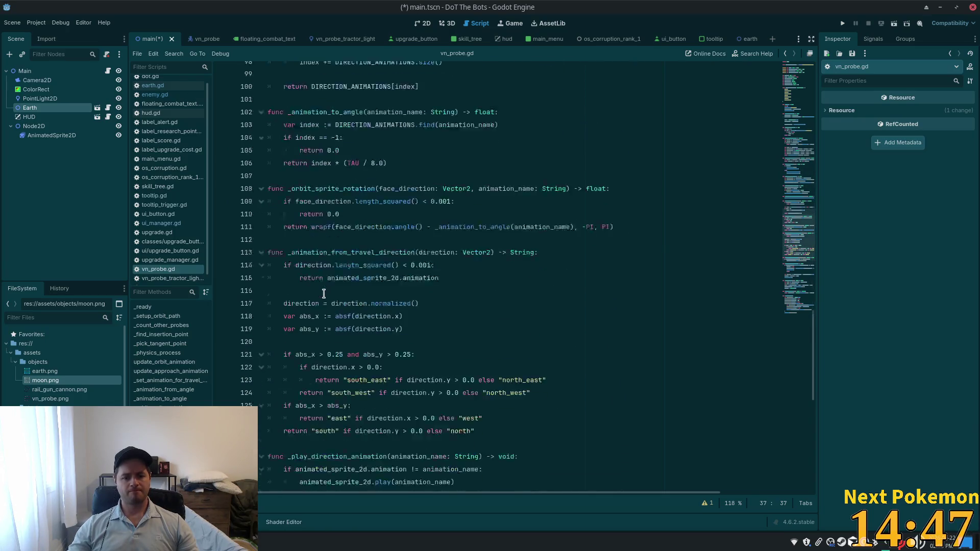
scroll(324, 295, down, 6)
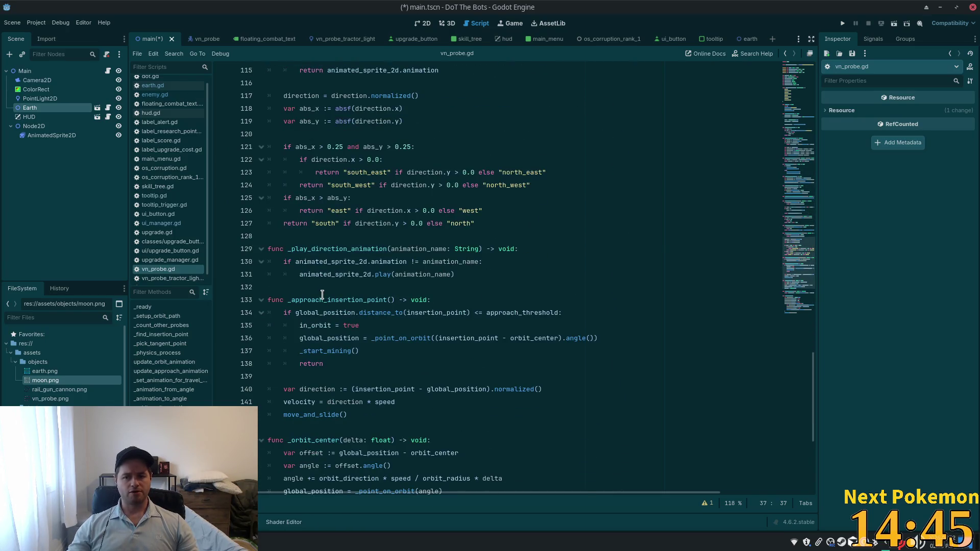
scroll(323, 295, down, 5)
key(alt+Tab)
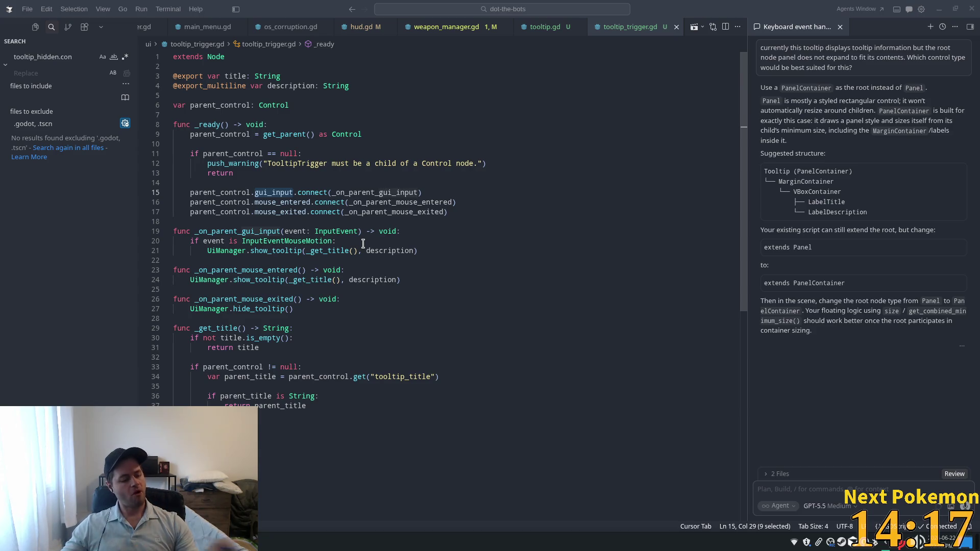
key(alt+Tab)
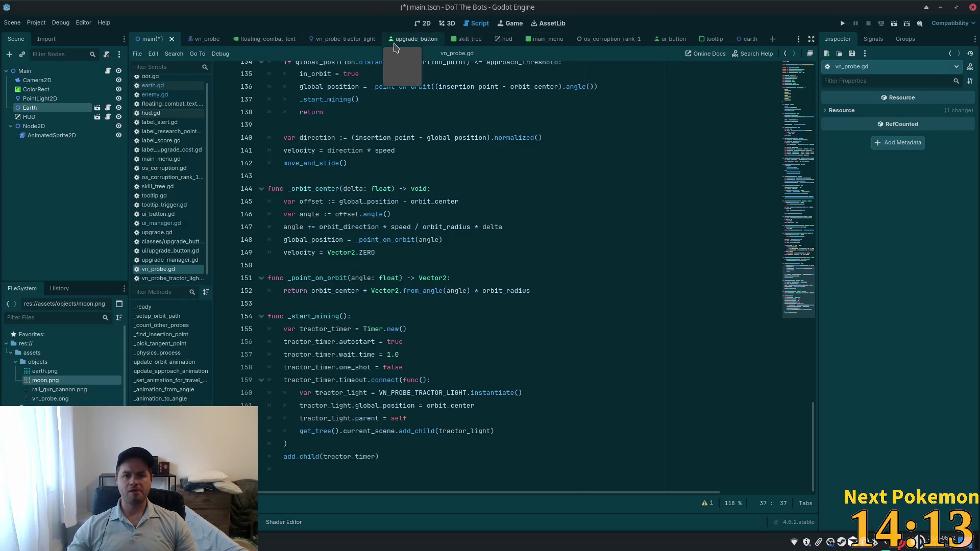
Step: In the 2D view, add a CollisionShape2D child under the Earth node
click(423, 24)
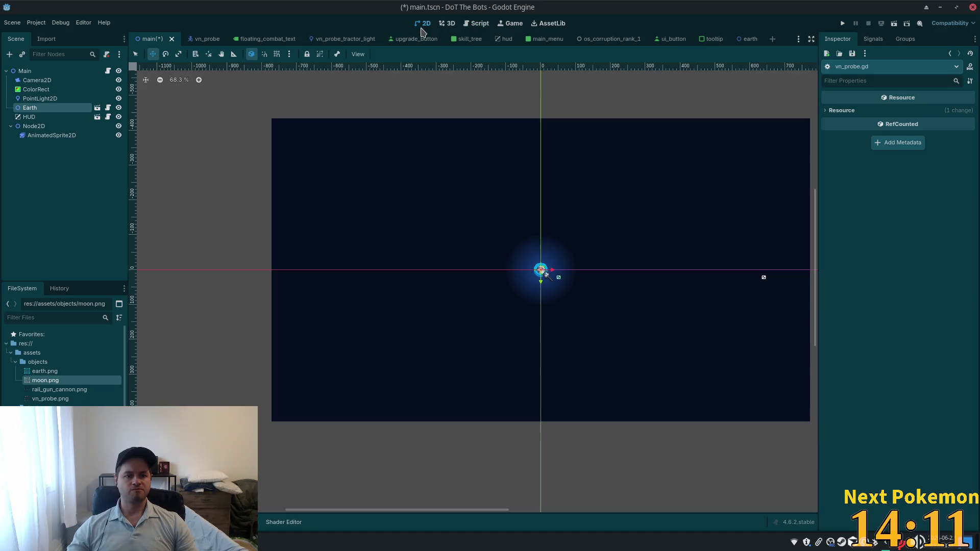
scroll(617, 253, up, 2)
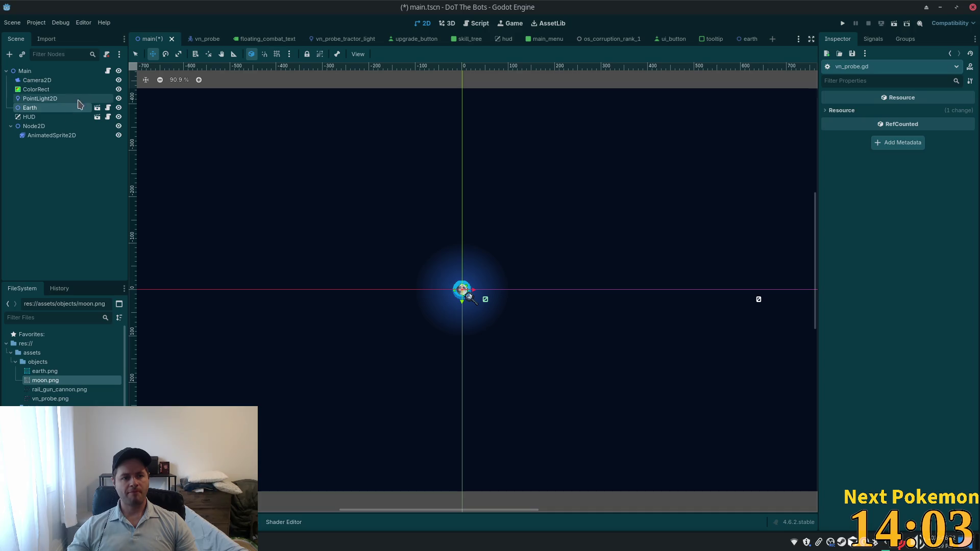
click(25, 71)
click(10, 55)
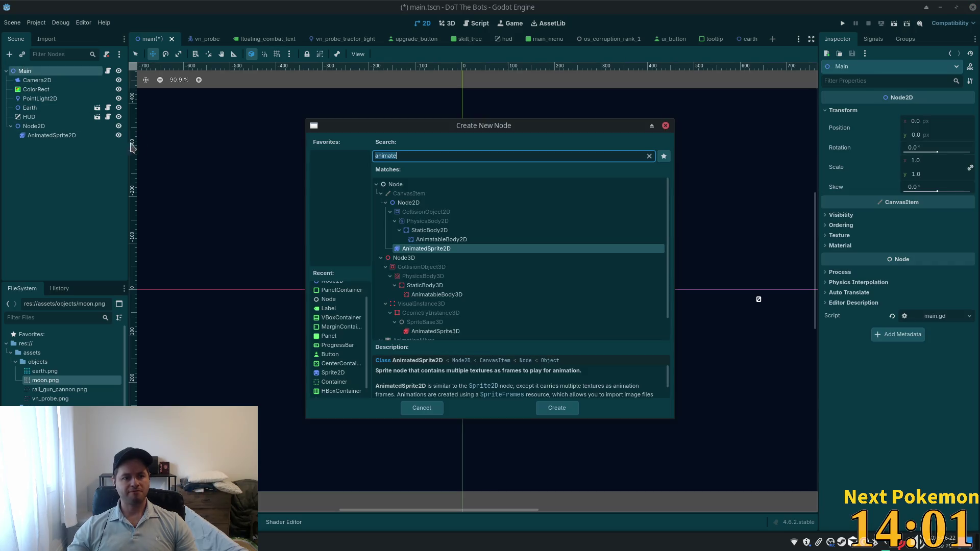
click(665, 125)
click(30, 107)
key(ctrl+a)
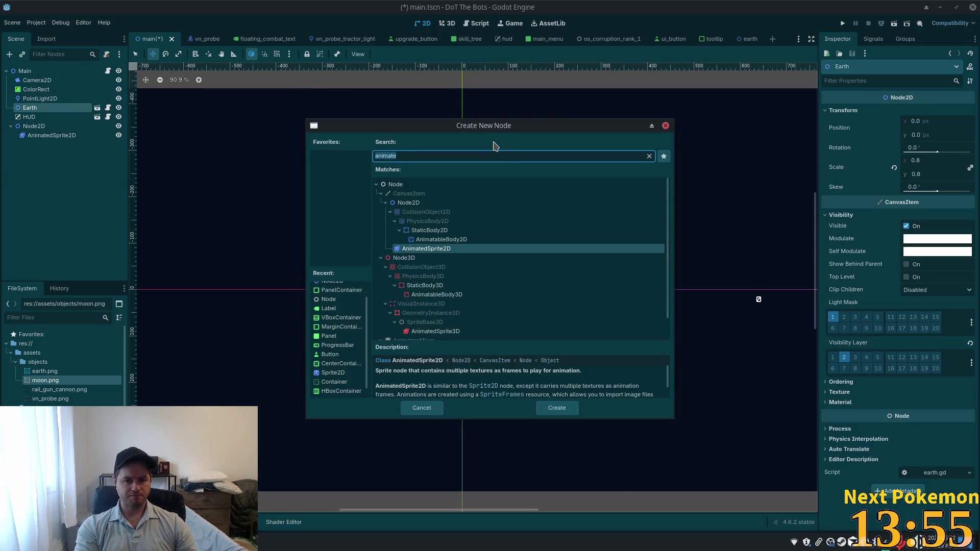
text(coli)
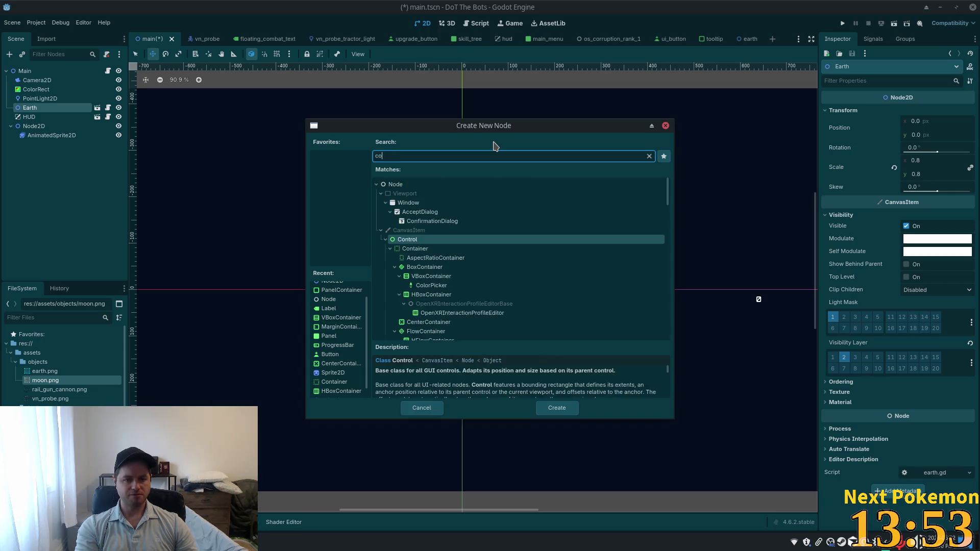
key(BackSpace)
text(lision)
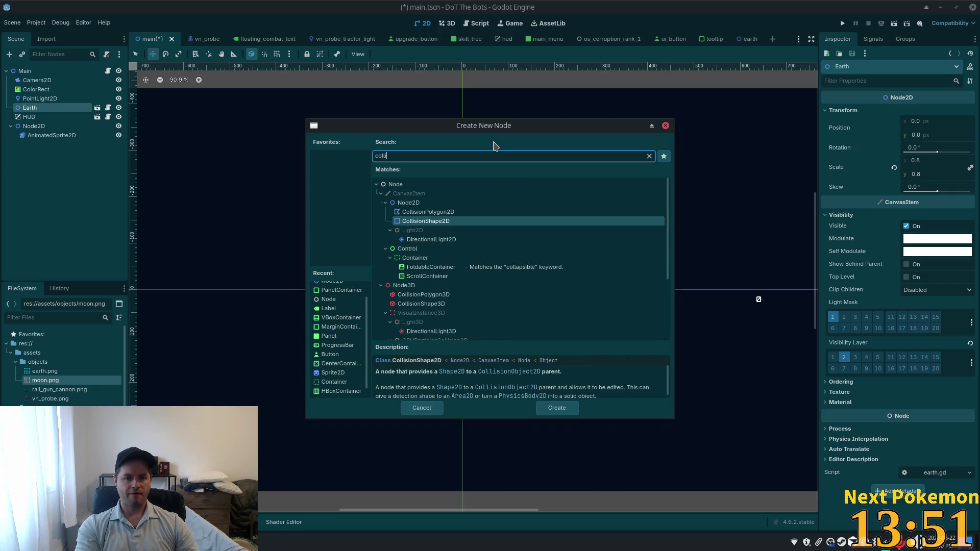
double_click(427, 221)
click(939, 111)
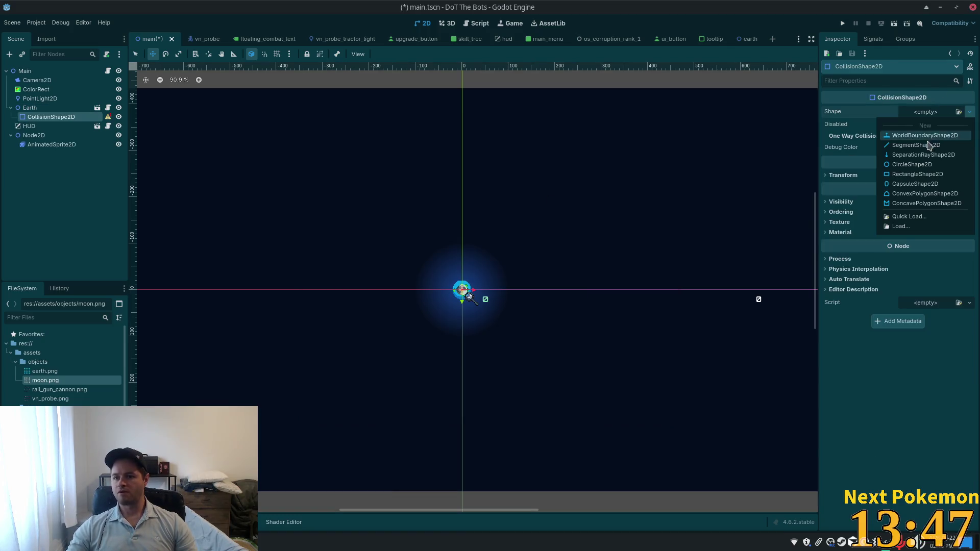
Step: Give the collision shape a new CircleShape2D and drag its radius to about 512.52 px
click(936, 164)
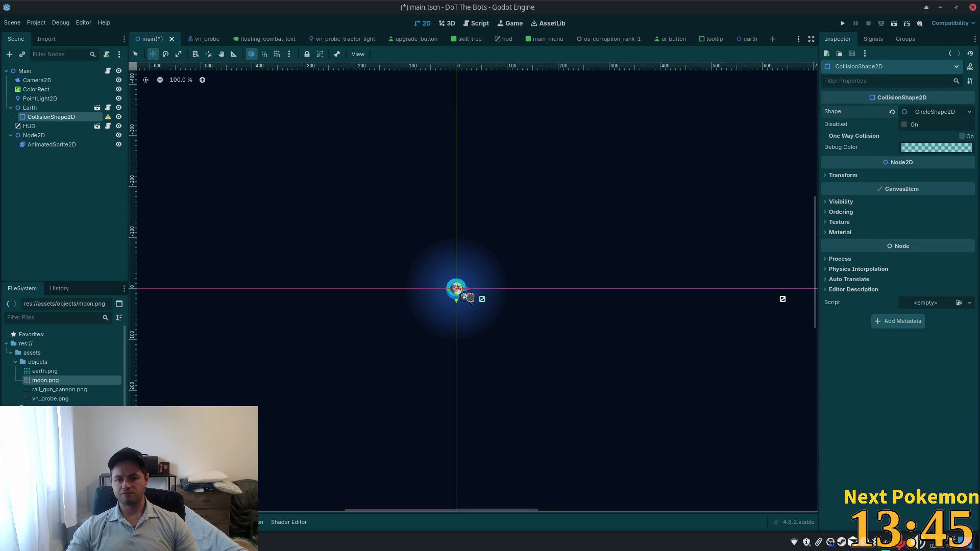
scroll(517, 302, up, 1)
click(137, 54)
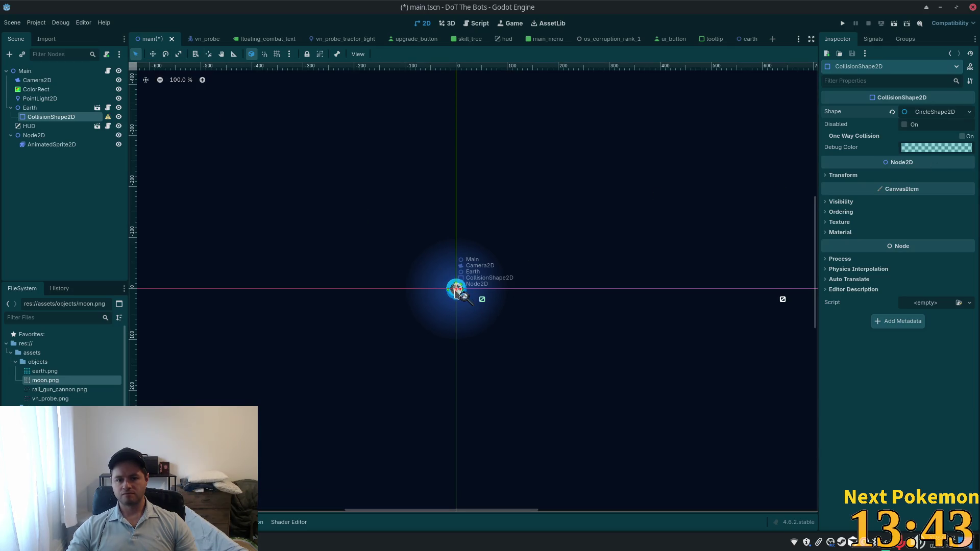
drag(467, 289, 666, 290)
scroll(643, 286, down, 4)
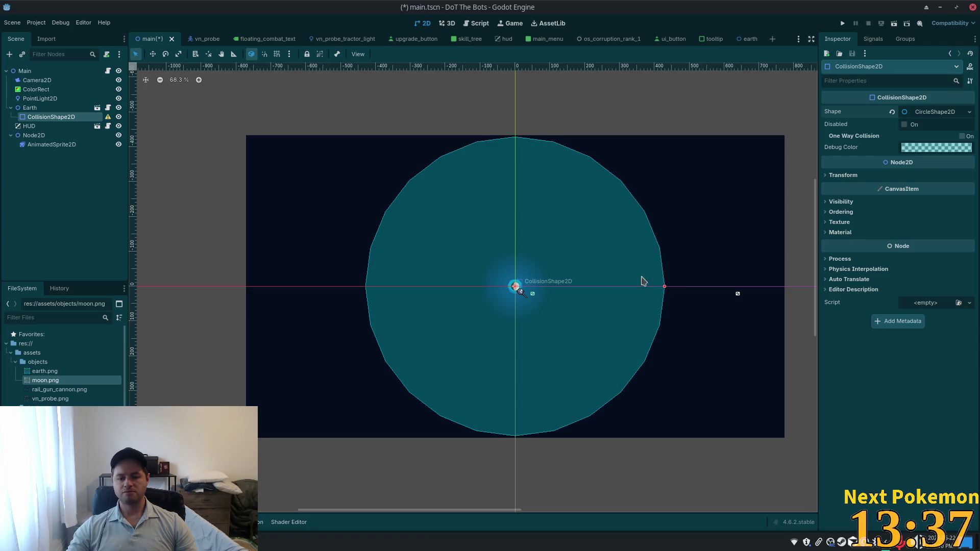
drag(665, 287, 658, 287)
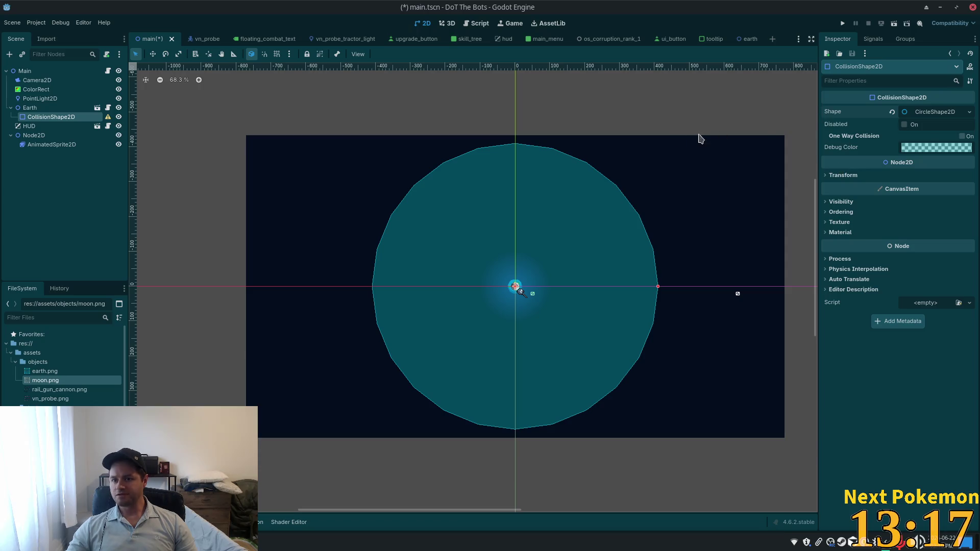
click(932, 117)
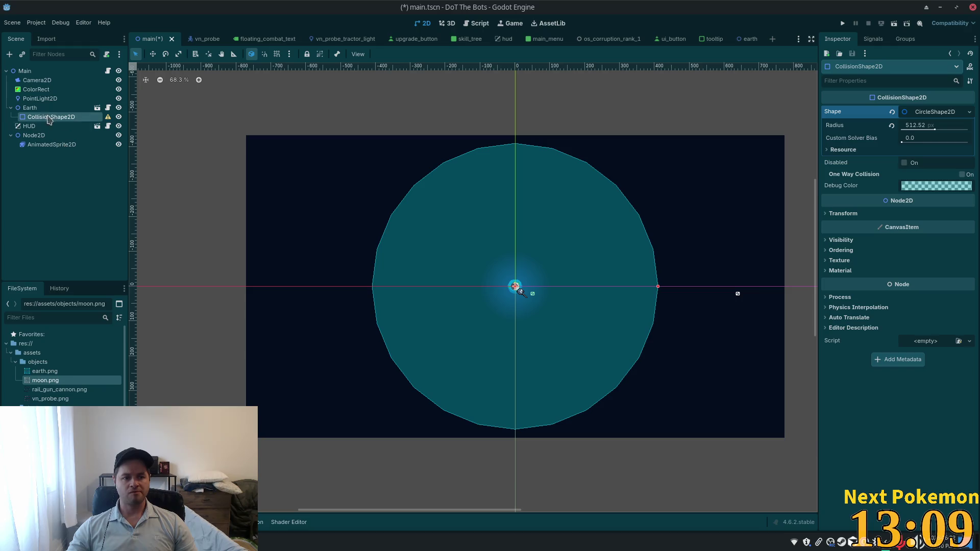
key(Delete)
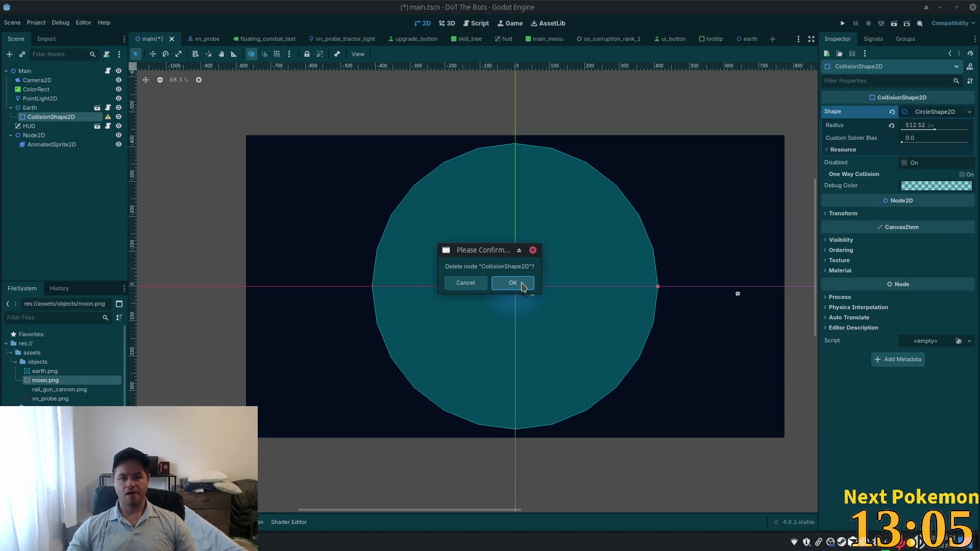
Step: Confirm deleting the collision shape, rename Node2D to 'Moon', and attach a new moon.gd script
click(513, 283)
click(32, 127)
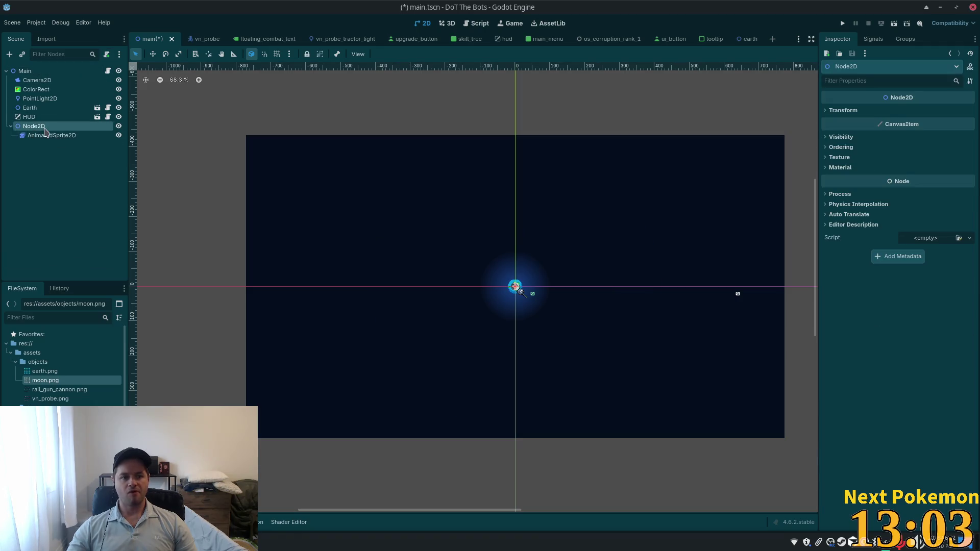
click(31, 126)
text(Moon)
key(Return)
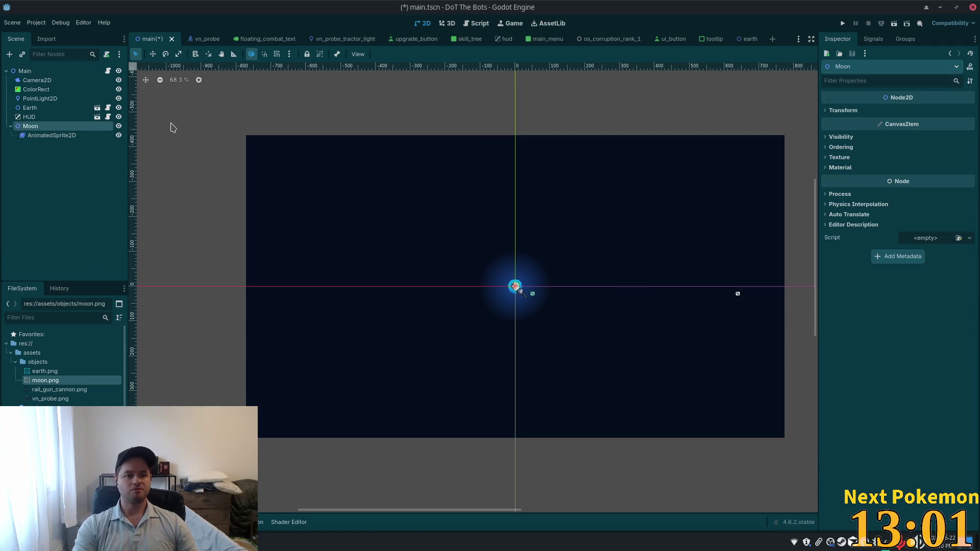
click(106, 54)
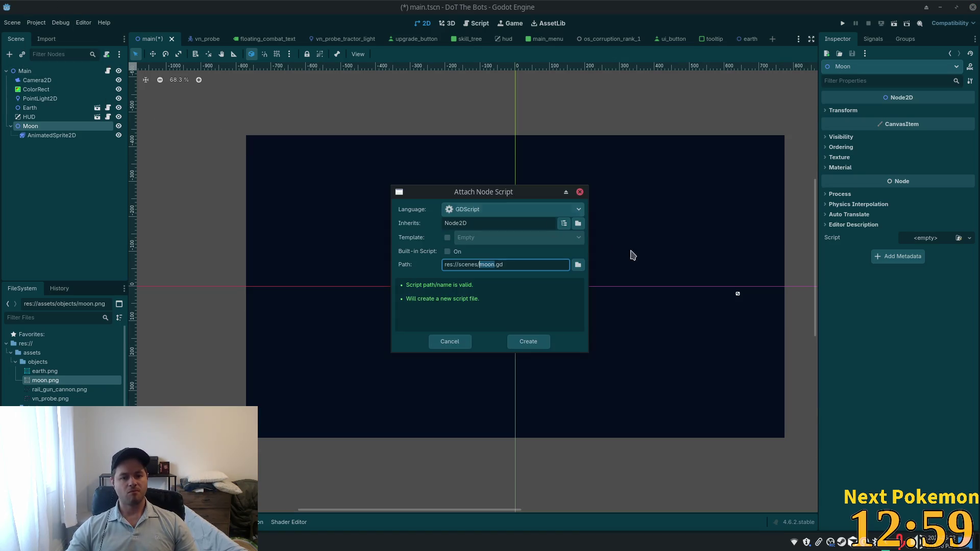
click(525, 345)
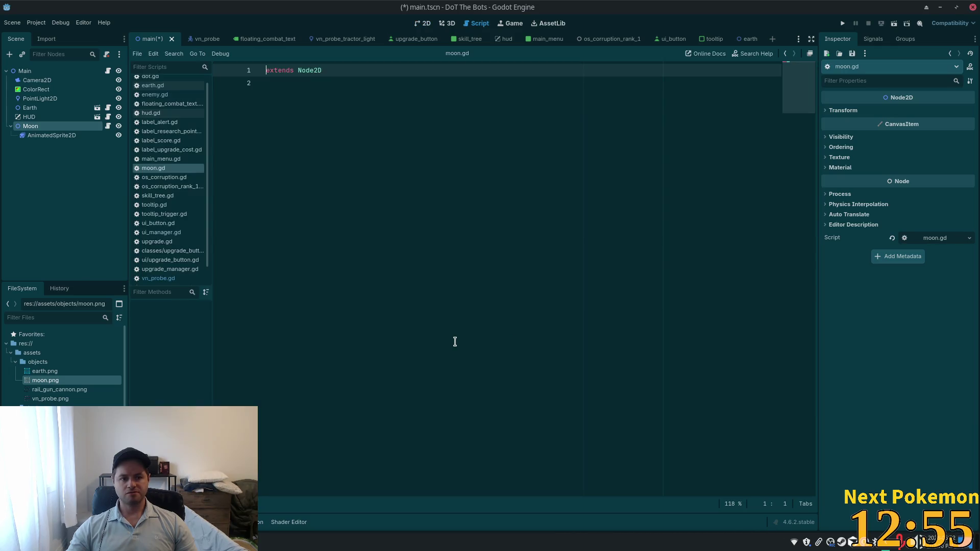
click(342, 96)
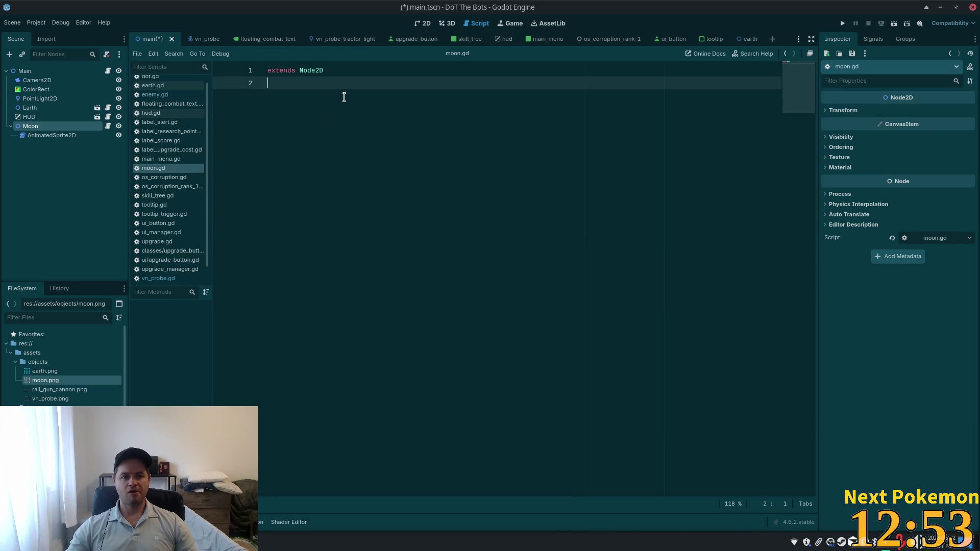
key(Return)
text(@export )
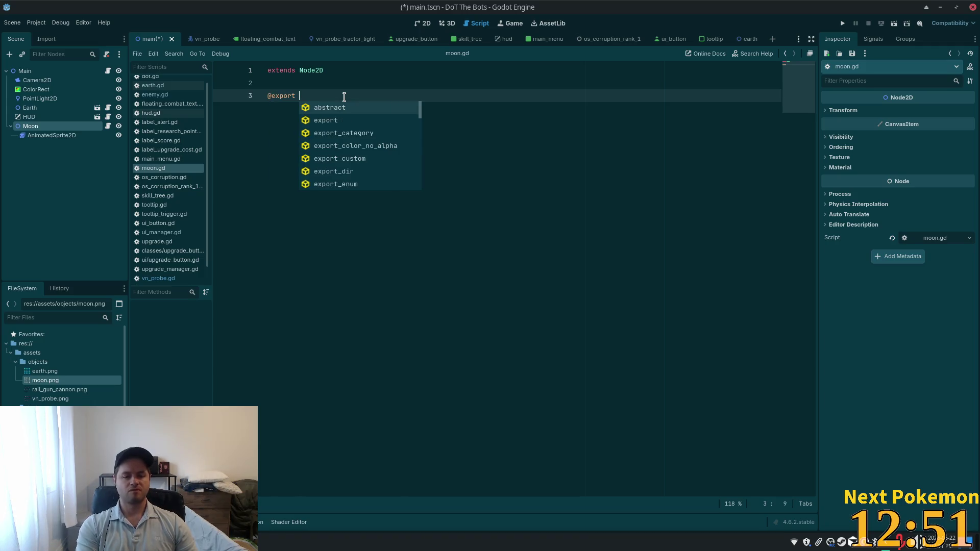
text(orbital_)
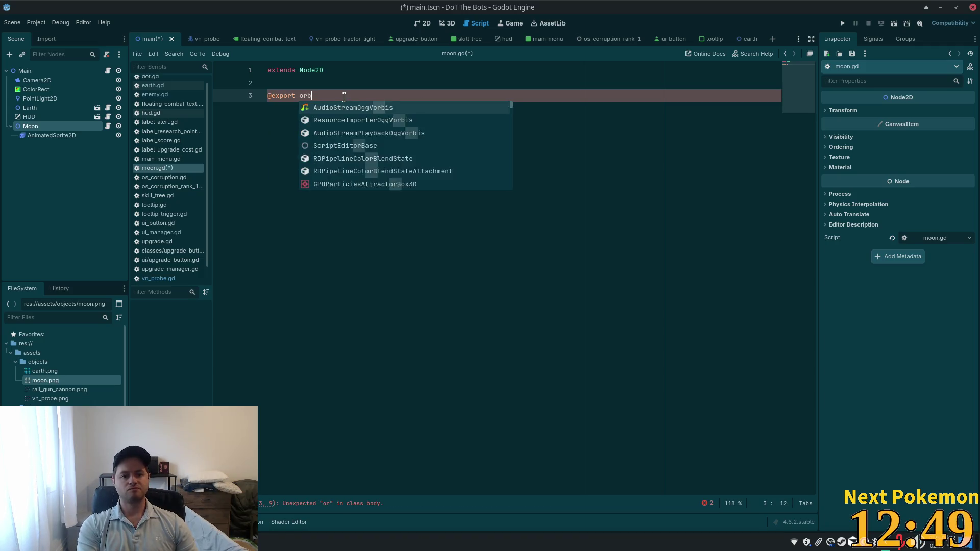
text(center: No)
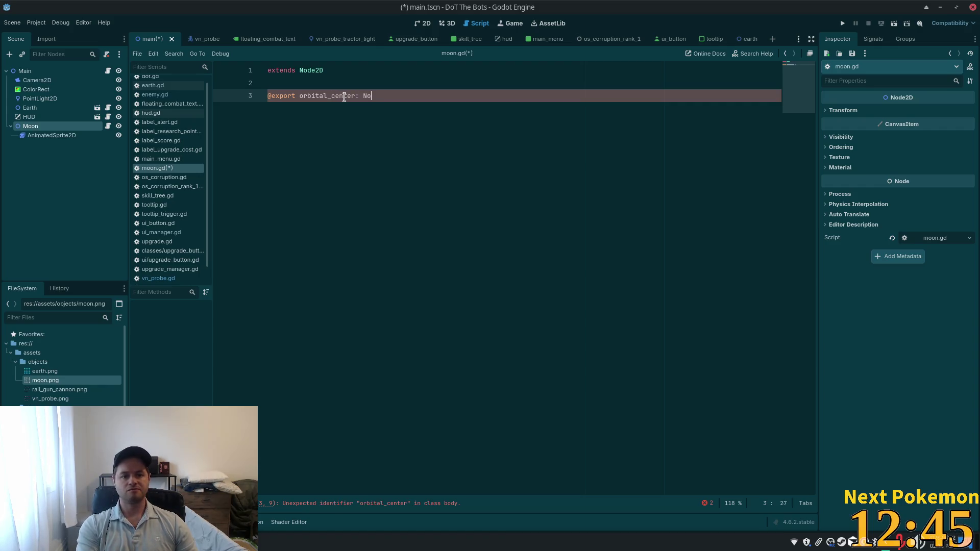
text(de2D)
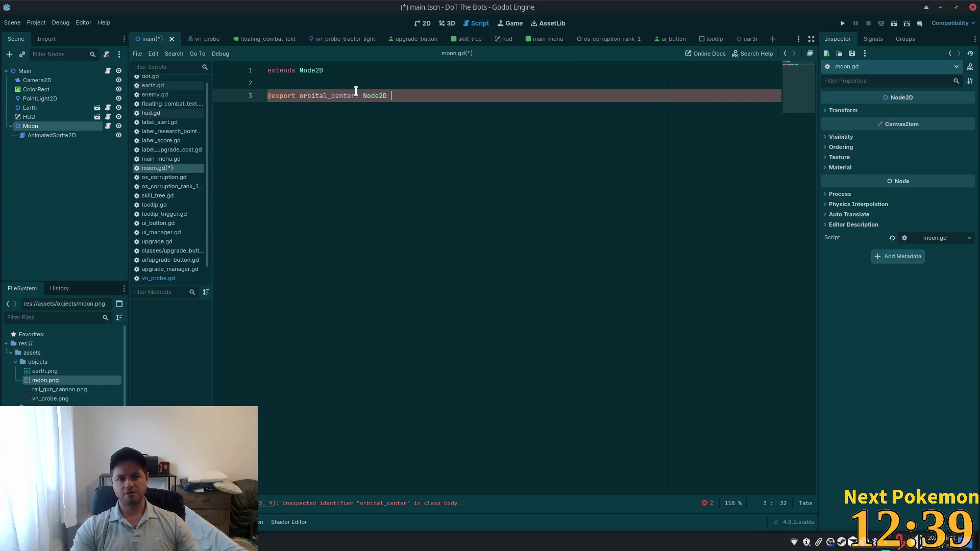
key(Return)
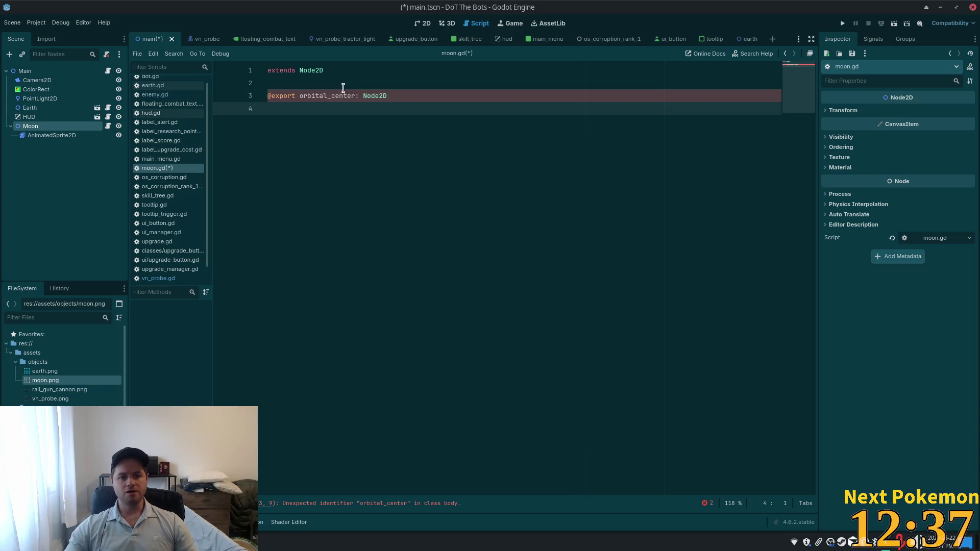
click(299, 95)
text(vca)
key(BackSpace)
key(BackSpace)
text(ar)
click(282, 111)
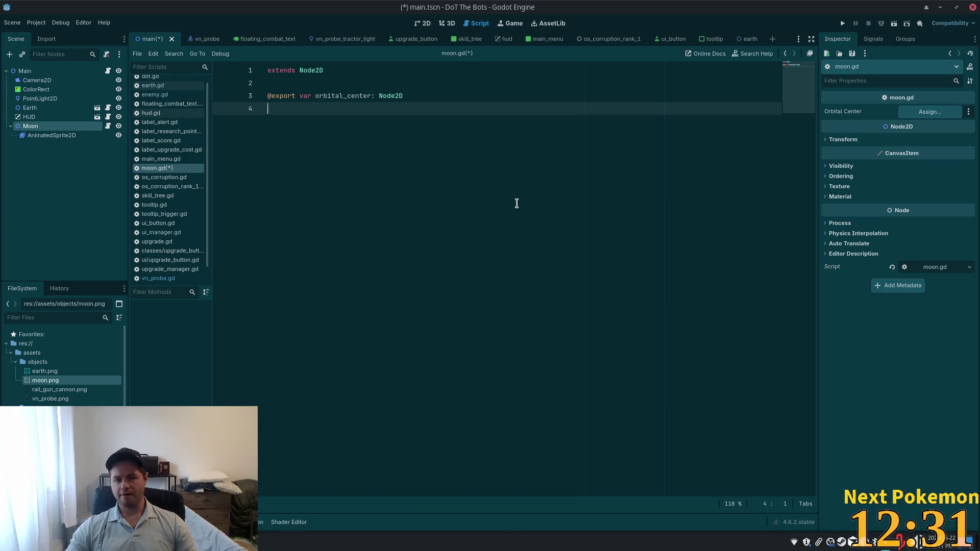
text(@)
text(port var in)
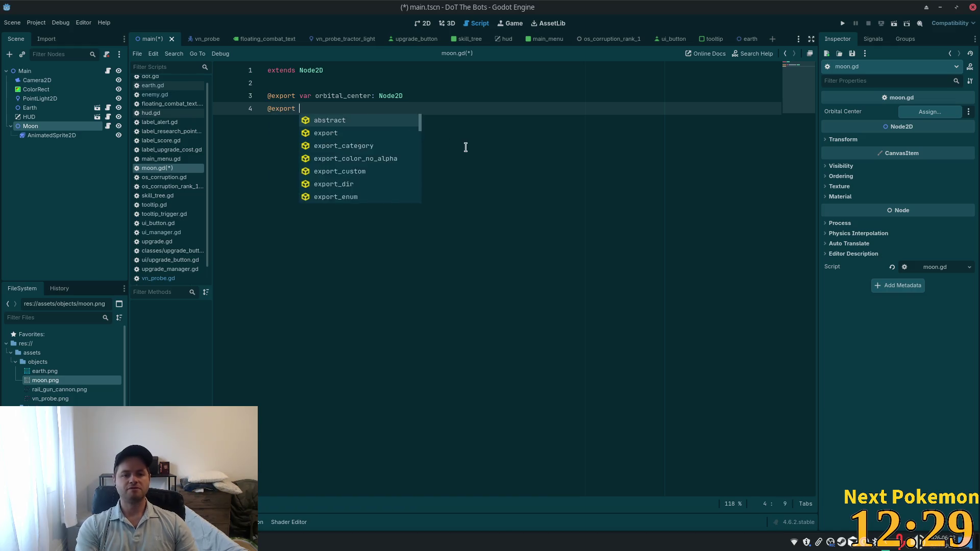
text(t =)
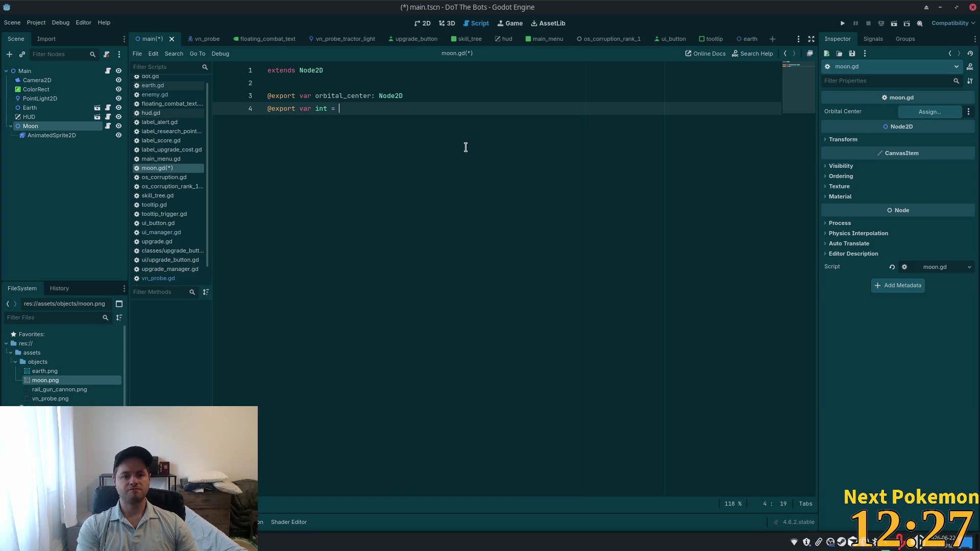
key(BackSpace)
key(BackSpace)
key(BackSpace)
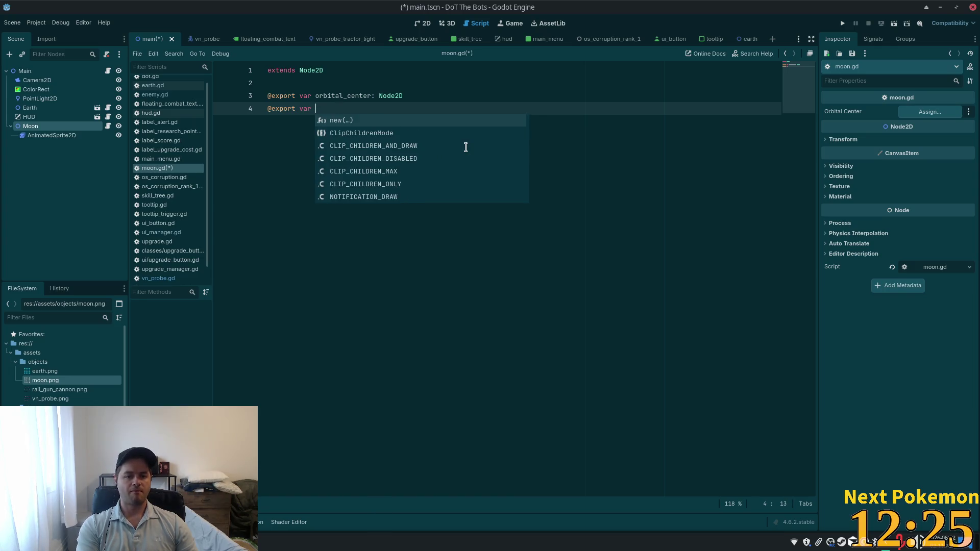
text(ori)
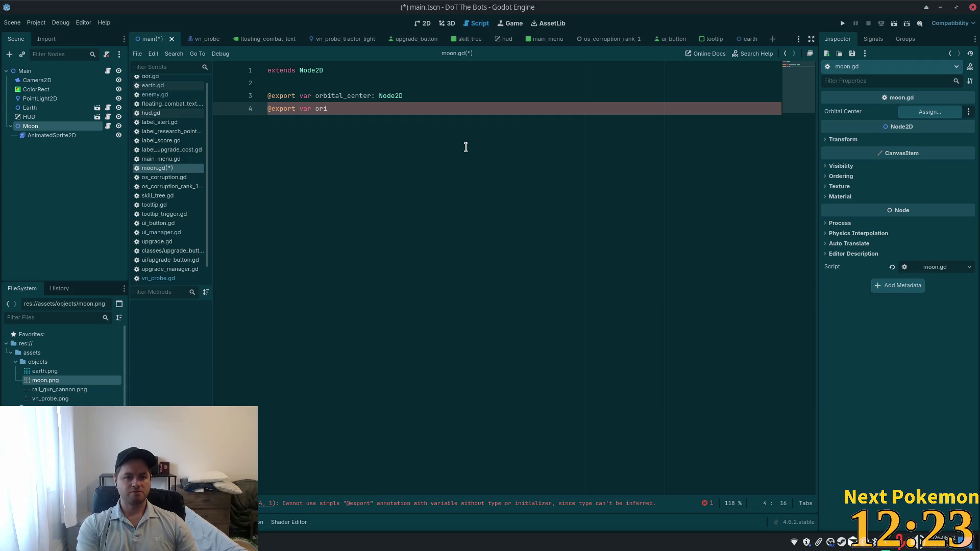
text(al_ra)
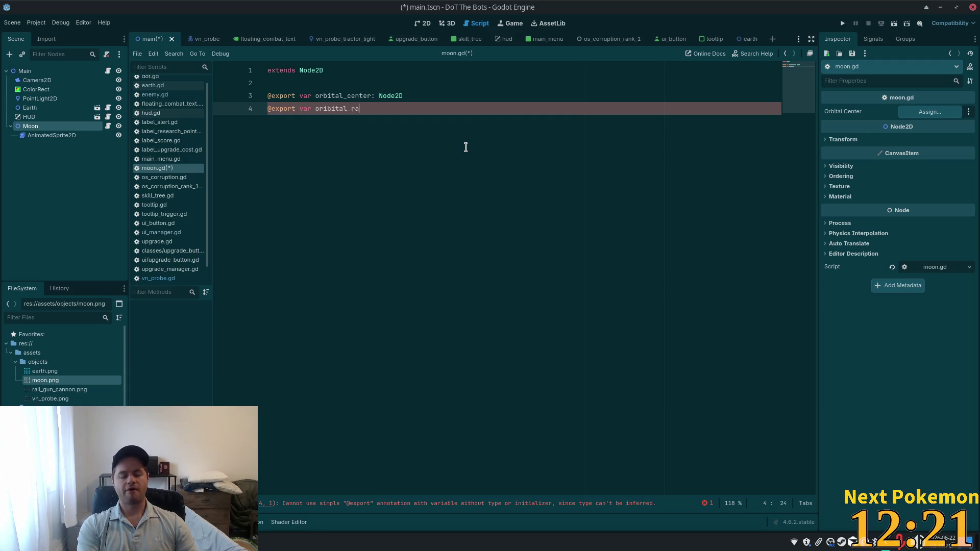
text(di)
text(diuy)
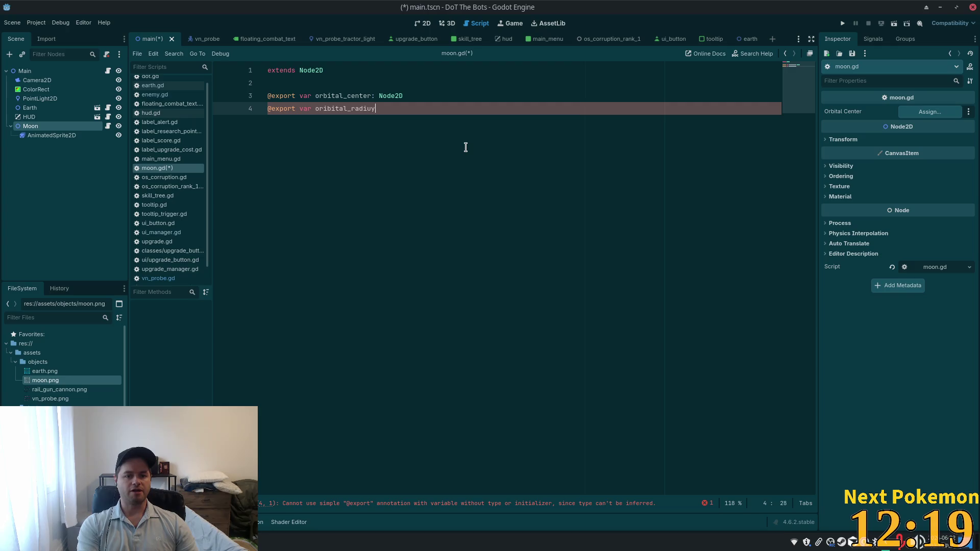
key(BackSpace)
text(s: int = 5)
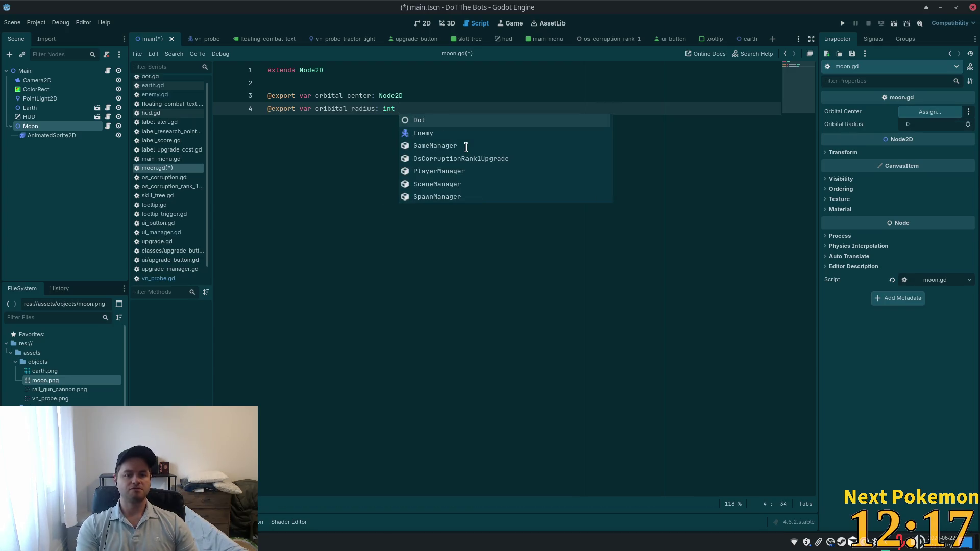
text(12)
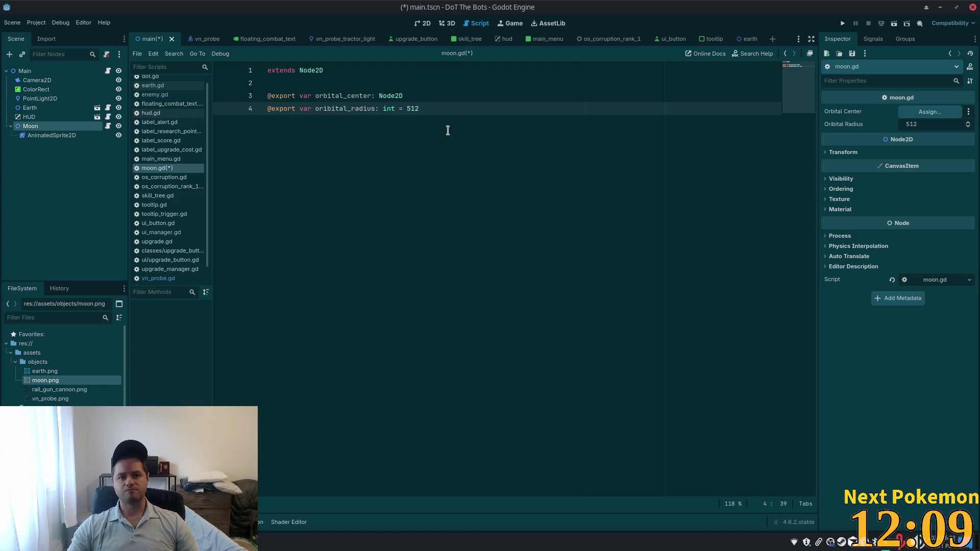
key(ctrl+s)
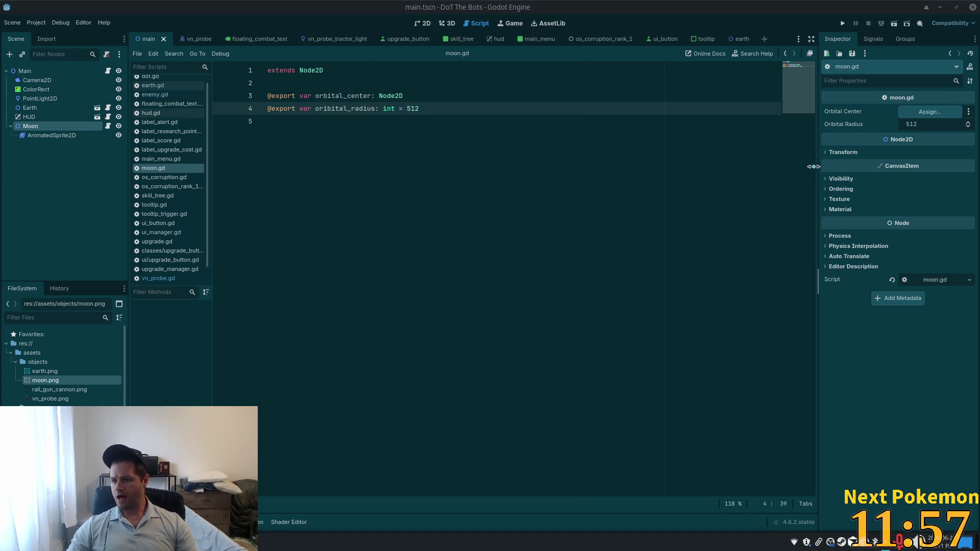
click(315, 134)
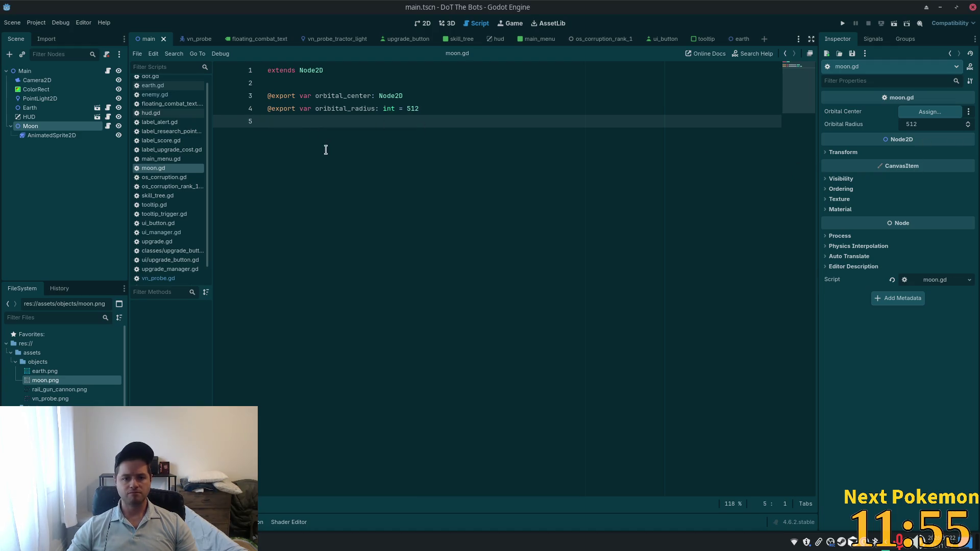
key(alt+Tab)
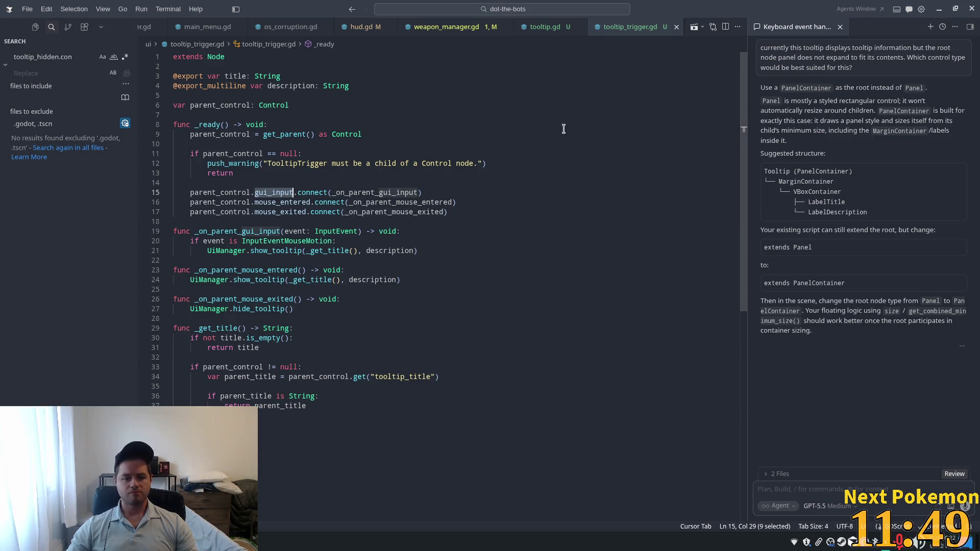
Step: Open moon.gd and add a blank line after its export declarations
click(314, 202)
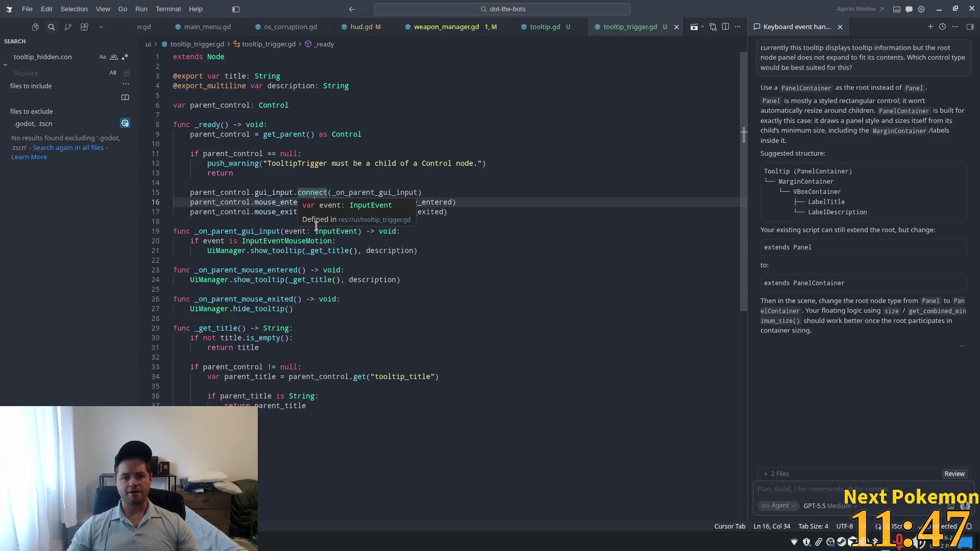
click(376, 134)
key(ctrl+p)
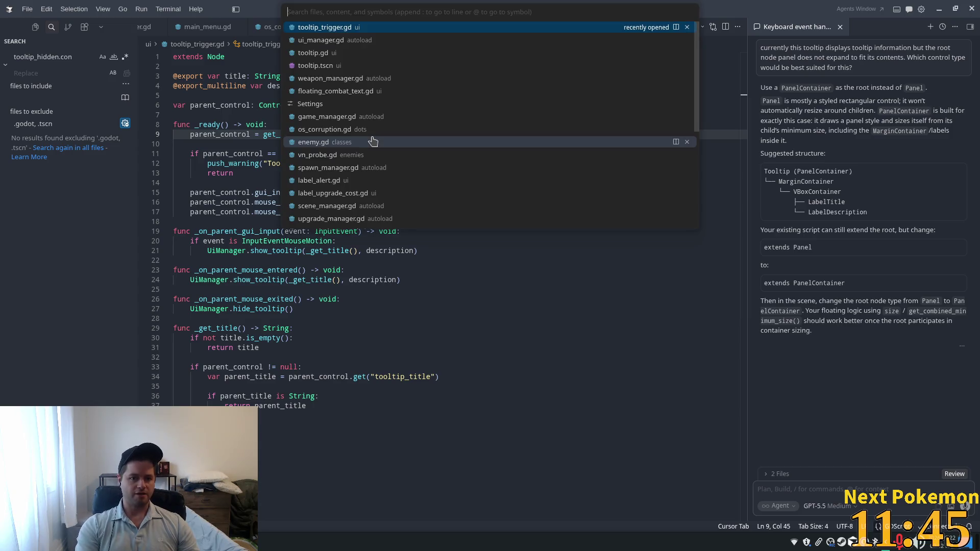
text(moon)
key(Return)
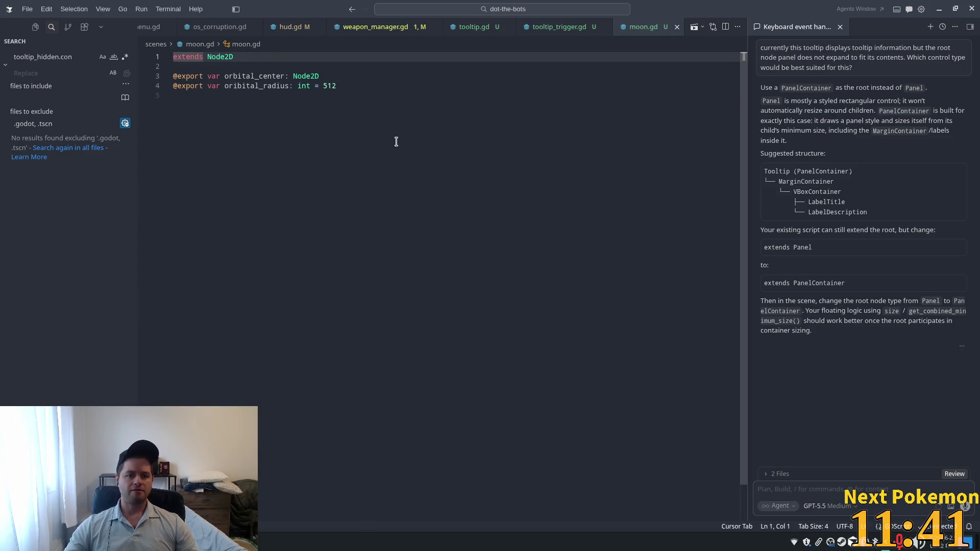
click(377, 137)
key(Return)
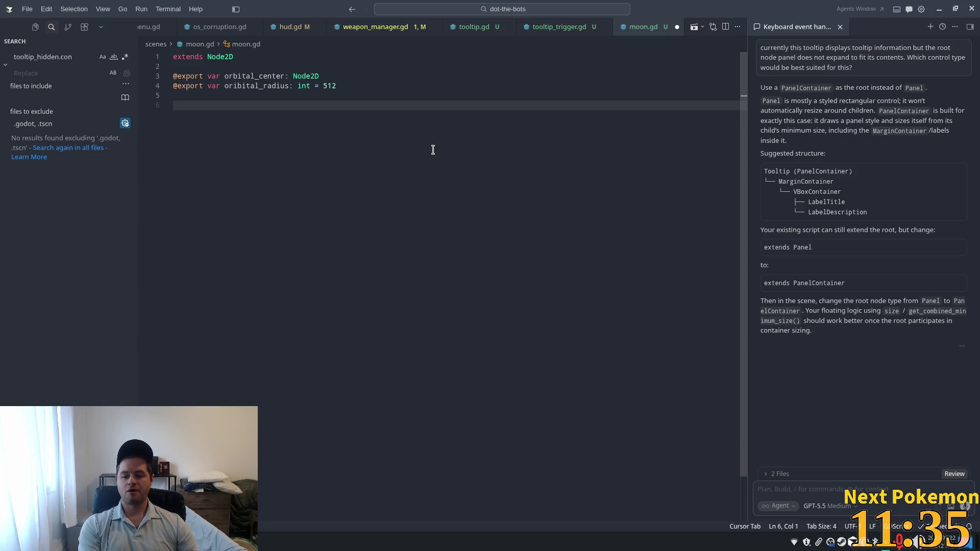
Step: Begin the agent prompt: 'we need the moon to orbit around the orbital center'
text(we need the moon to)
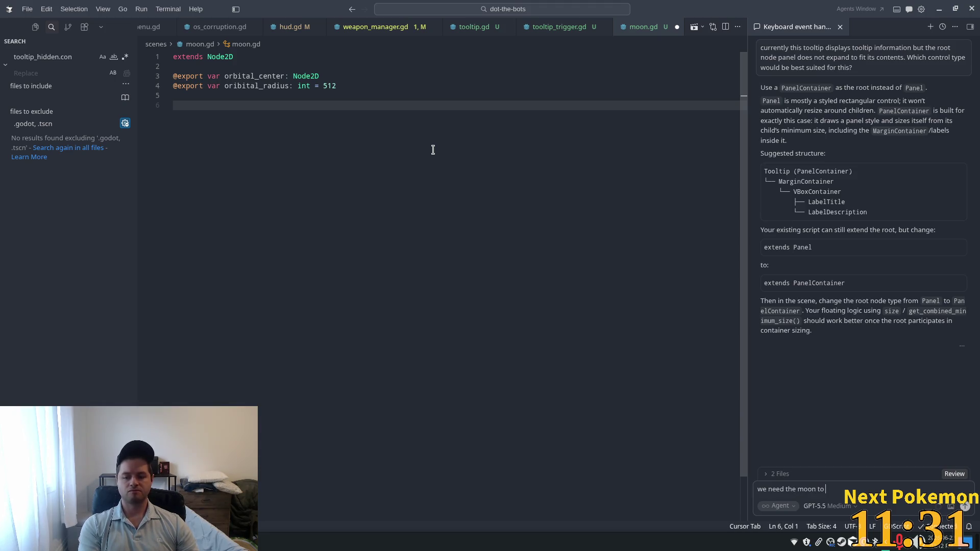
text( orib)
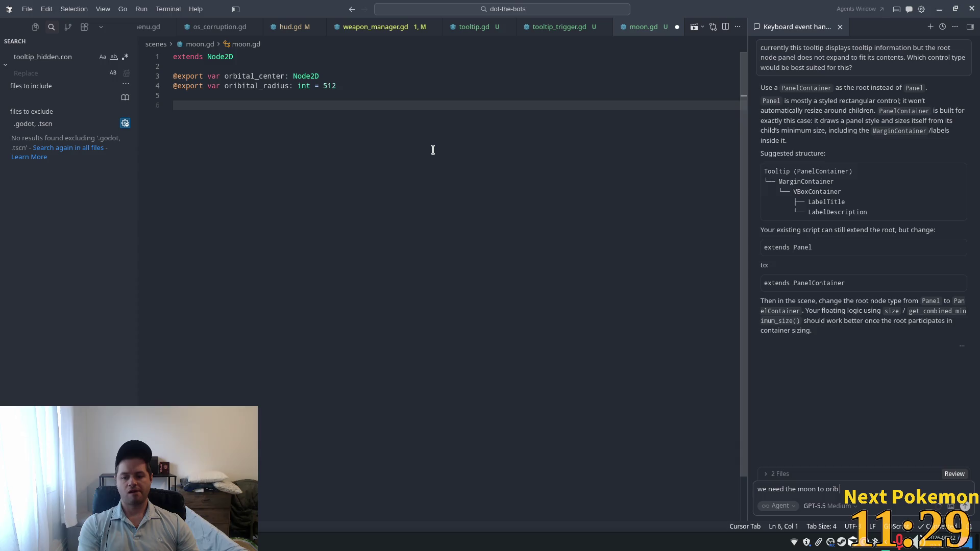
key(BackSpace)
text(it ar)
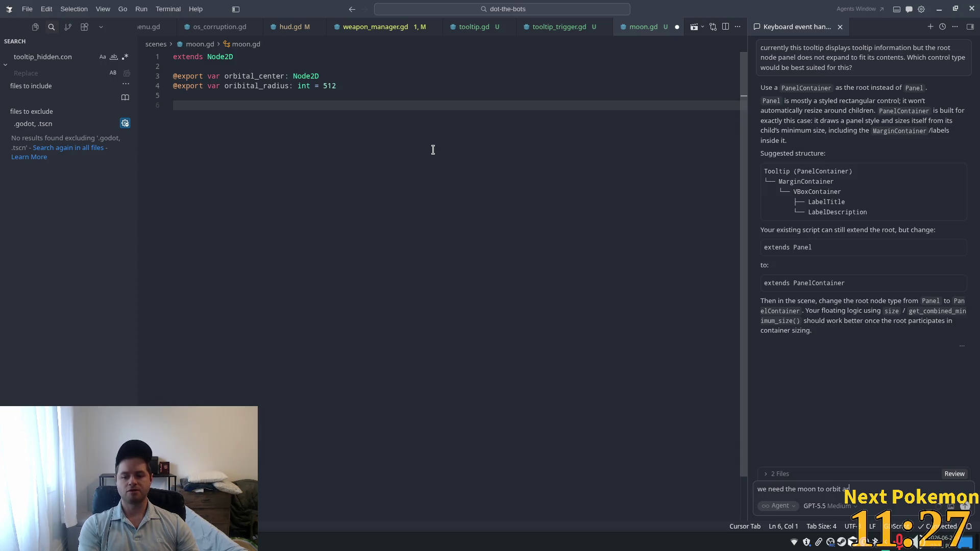
text(ound the orbit)
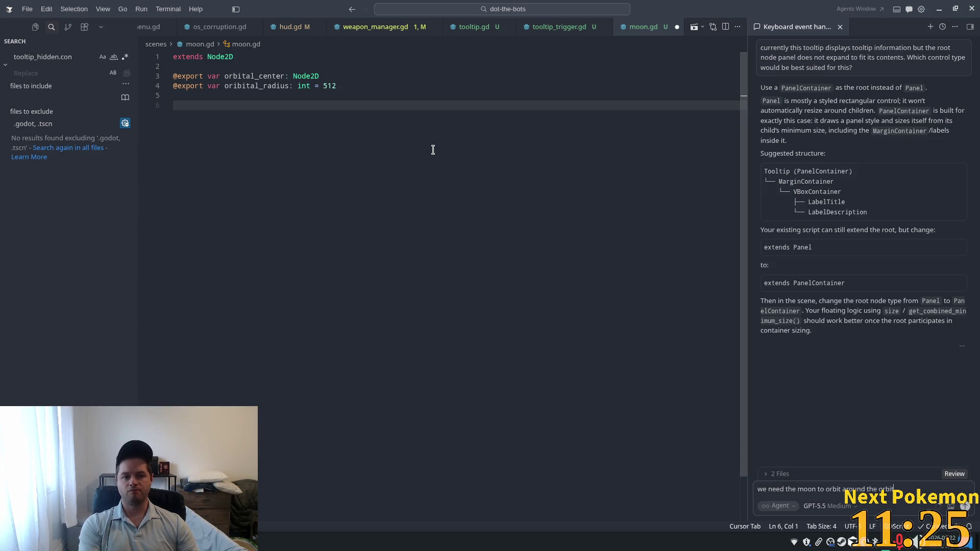
text(al center)
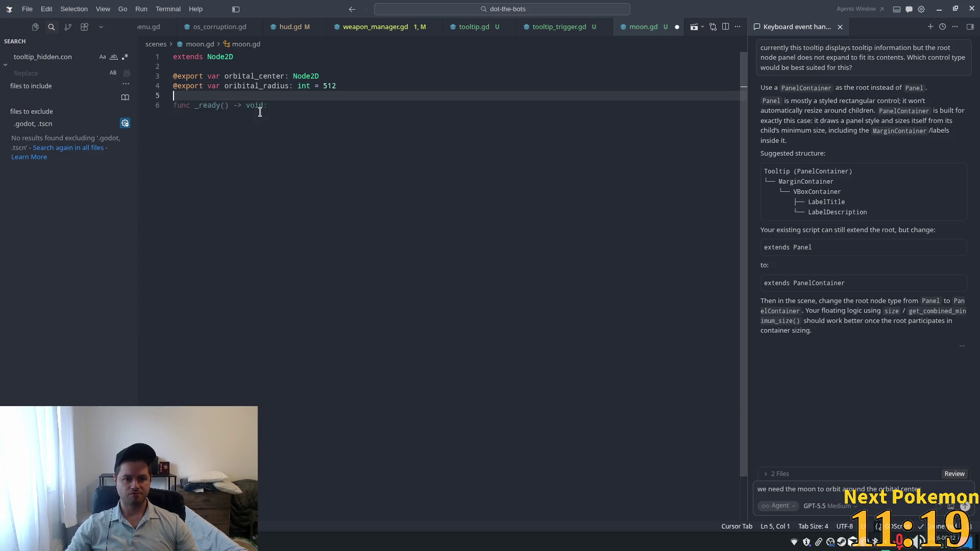
key(Up)
text(@export var orib)
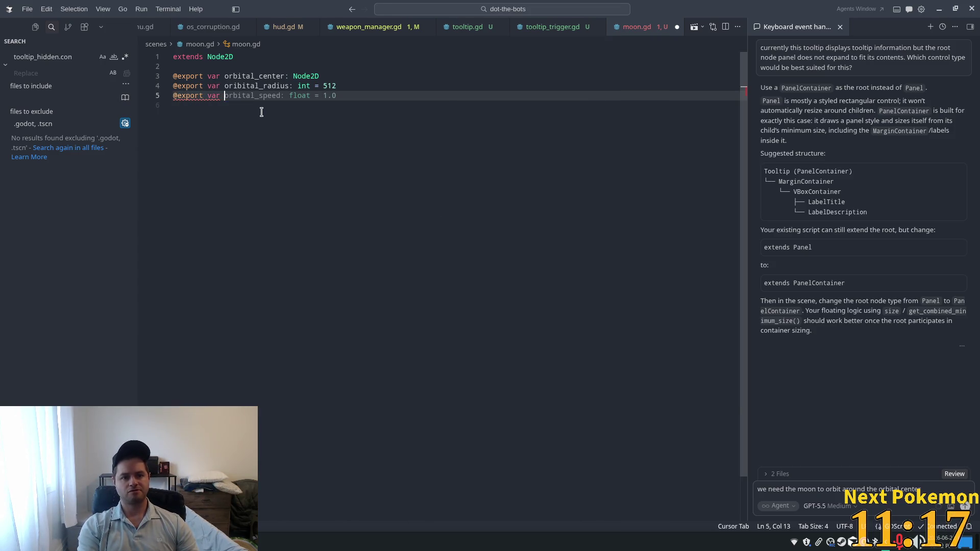
key(BackSpace)
key(BackSpace)
text(bital_)
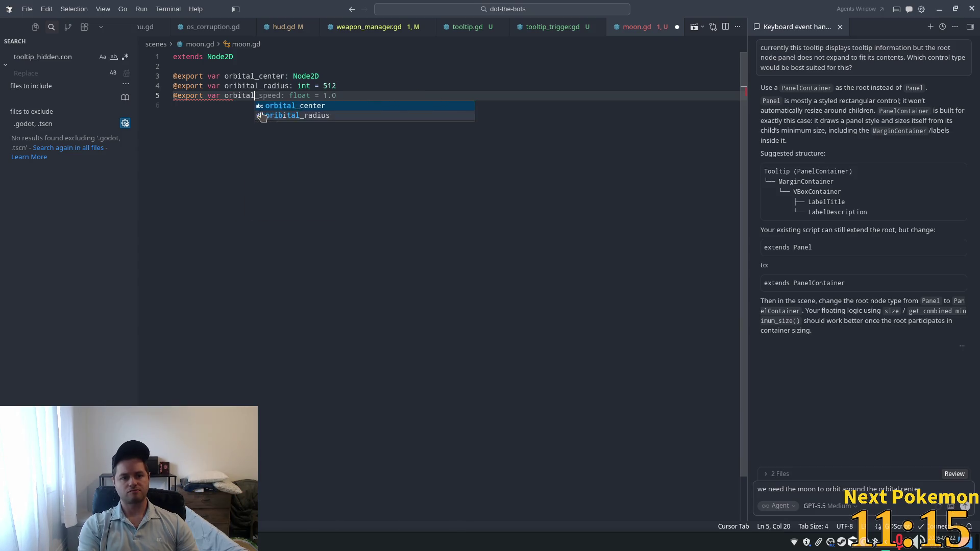
text(period)
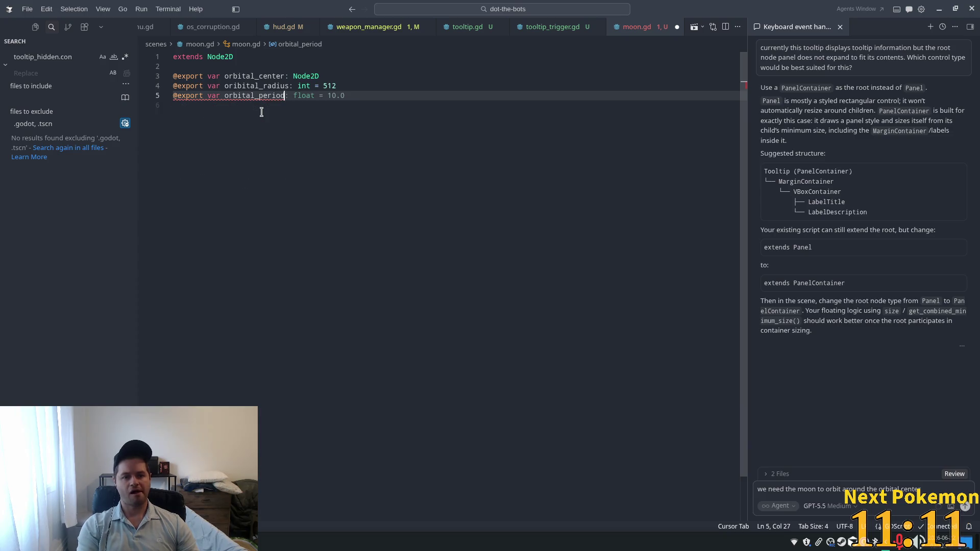
text(: floa)
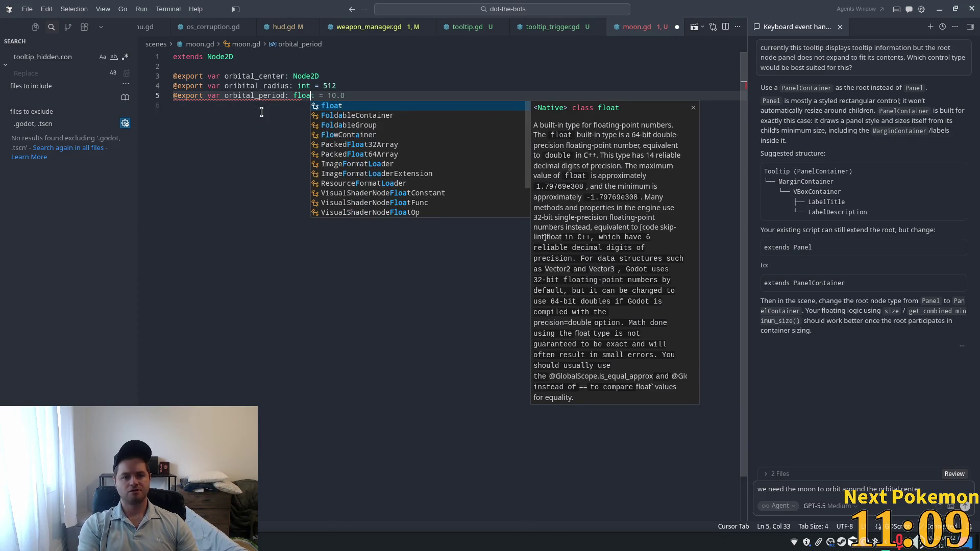
text(t =)
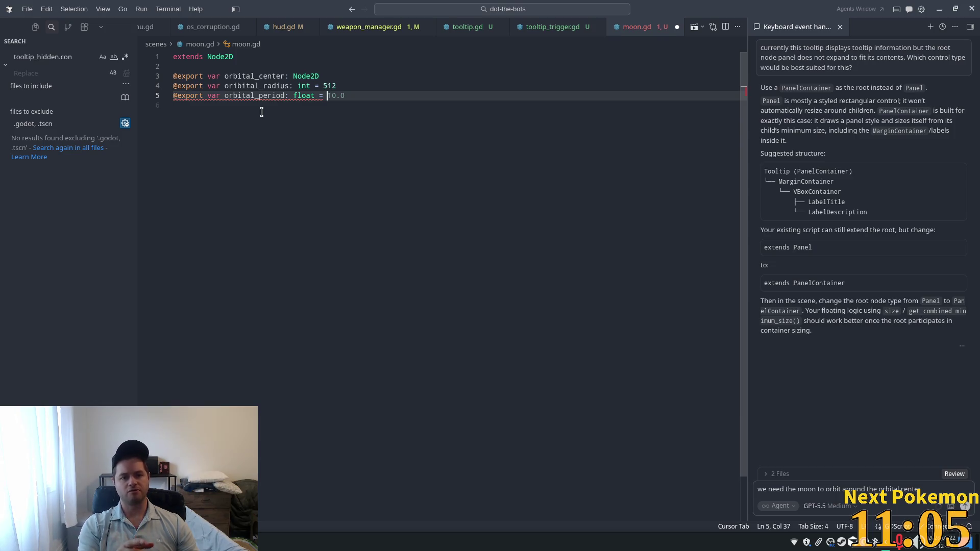
text(60.0)
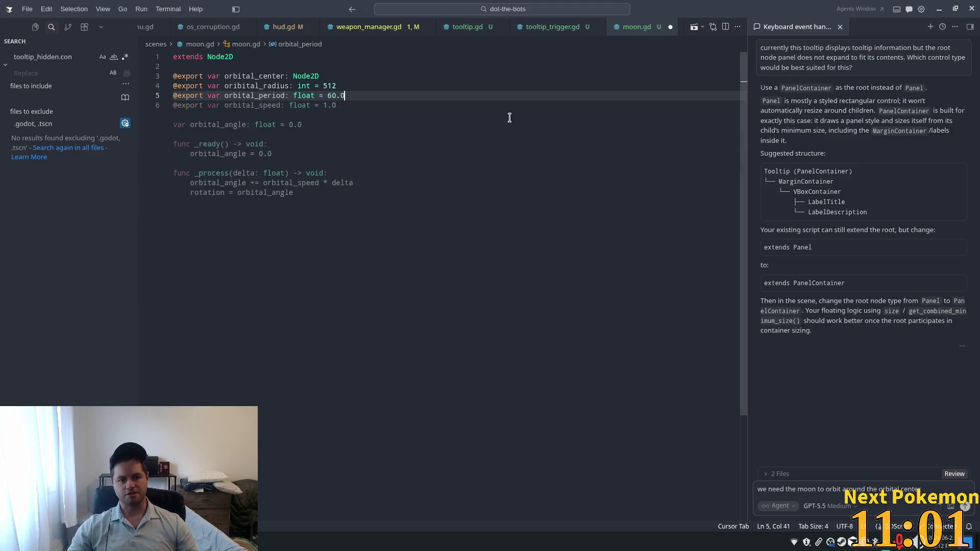
key(Up)
key(Up)
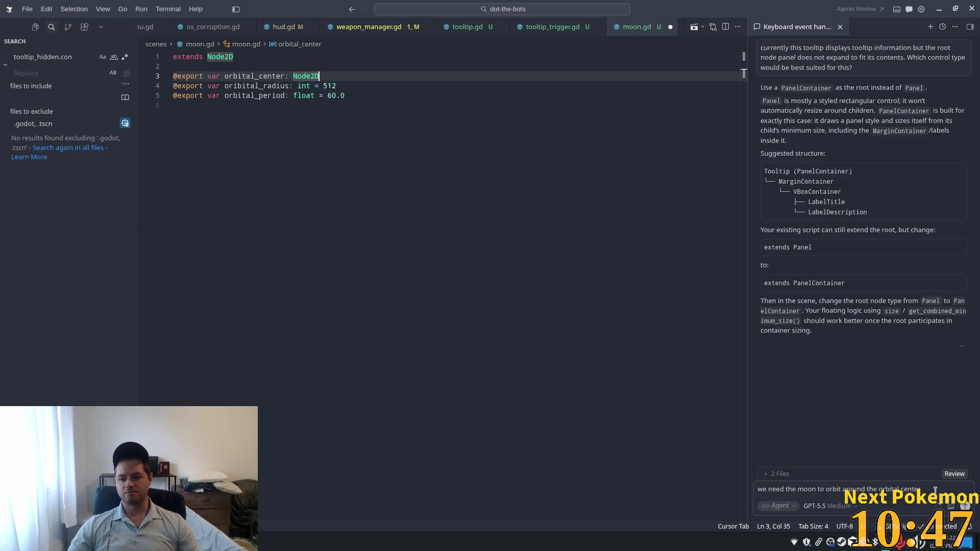
Step: Finish the prompt with orbit distance orbital_radius and one full orbit per orbital period, then send it
click(951, 489)
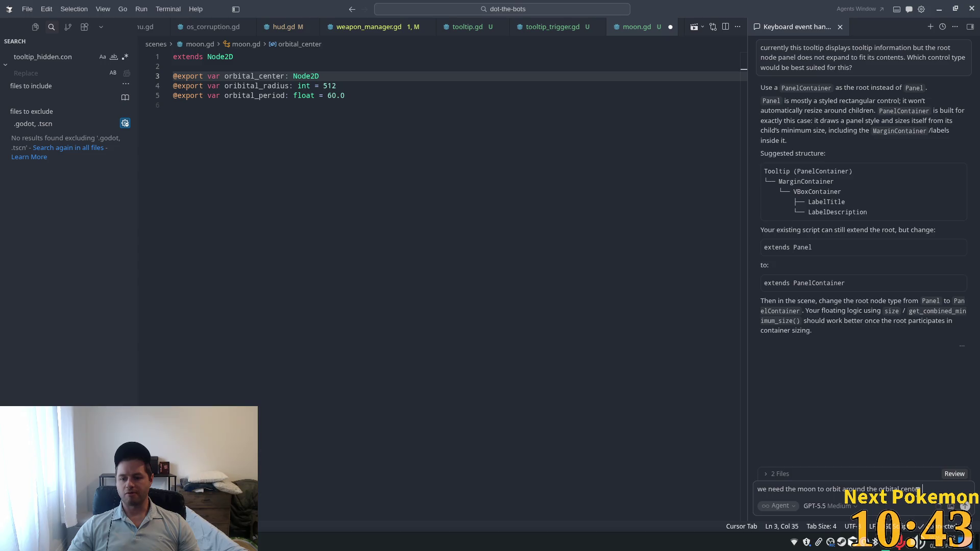
text(at)
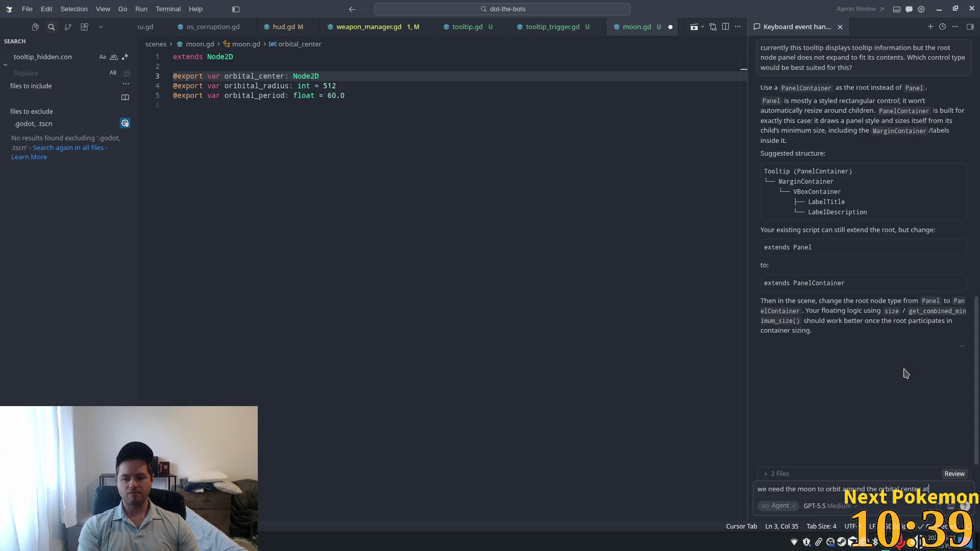
text( a)
text( distance of o)
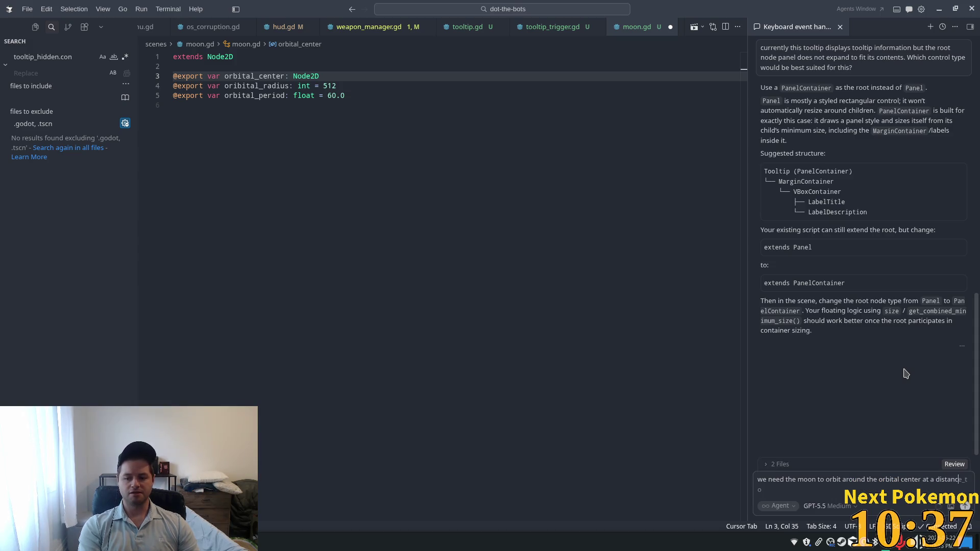
text(rib)
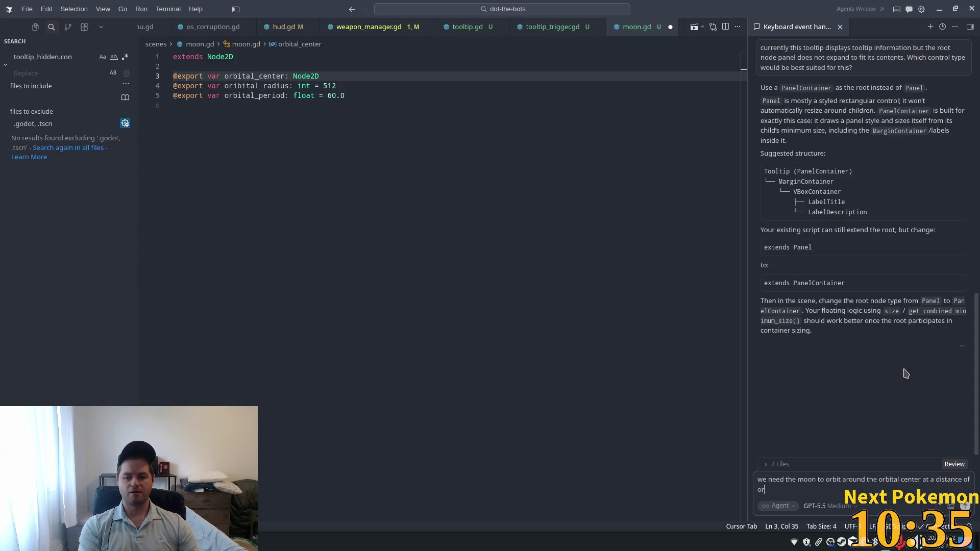
text(bital_rad)
key(BackSpace)
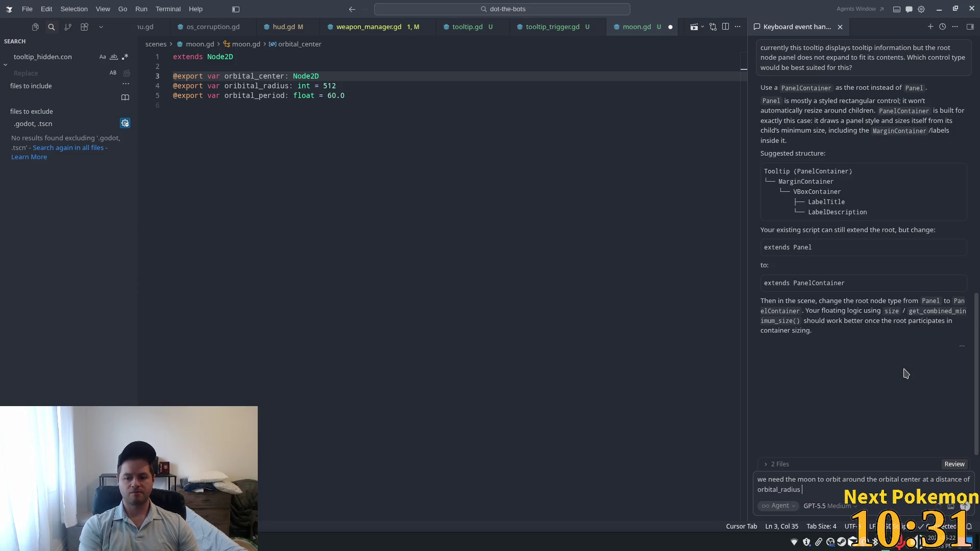
text(over the)
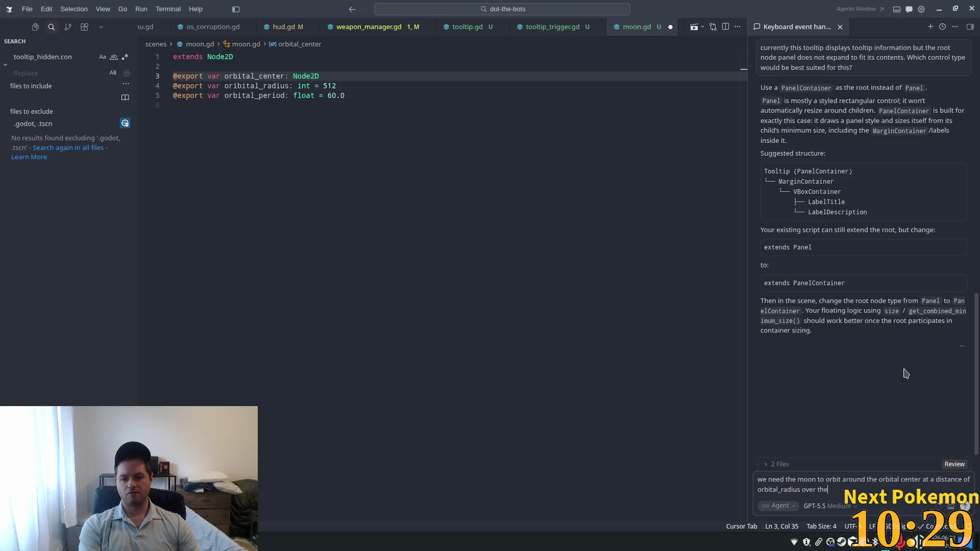
text( o)
key(BackSpace)
key(BackSpace)
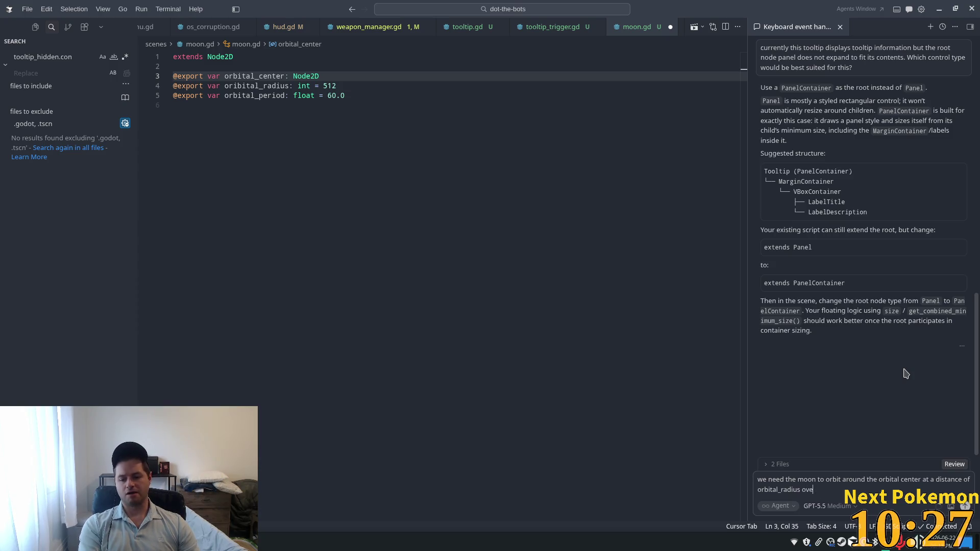
key(BackSpace)
key(BackSpace)
key(BackSpace)
text(doing)
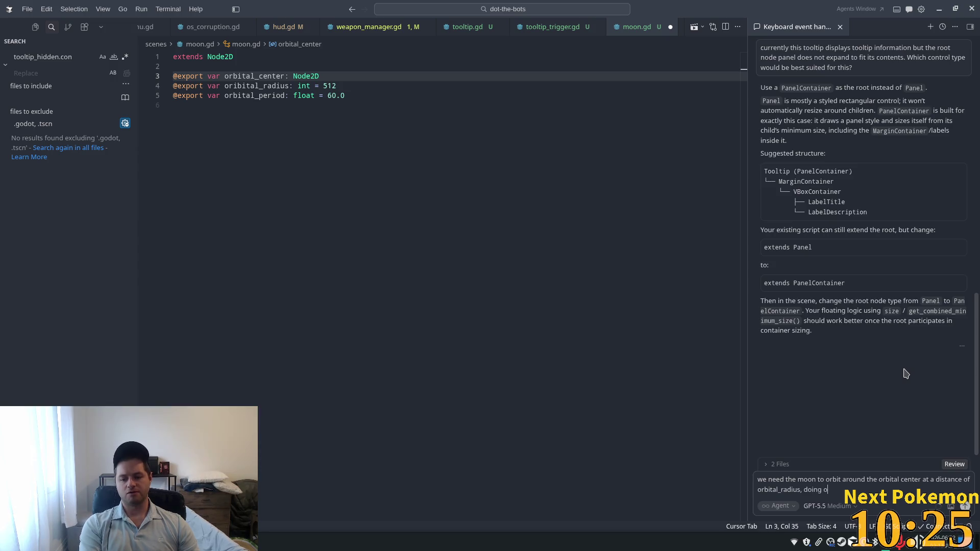
text( one complete orbit ove)
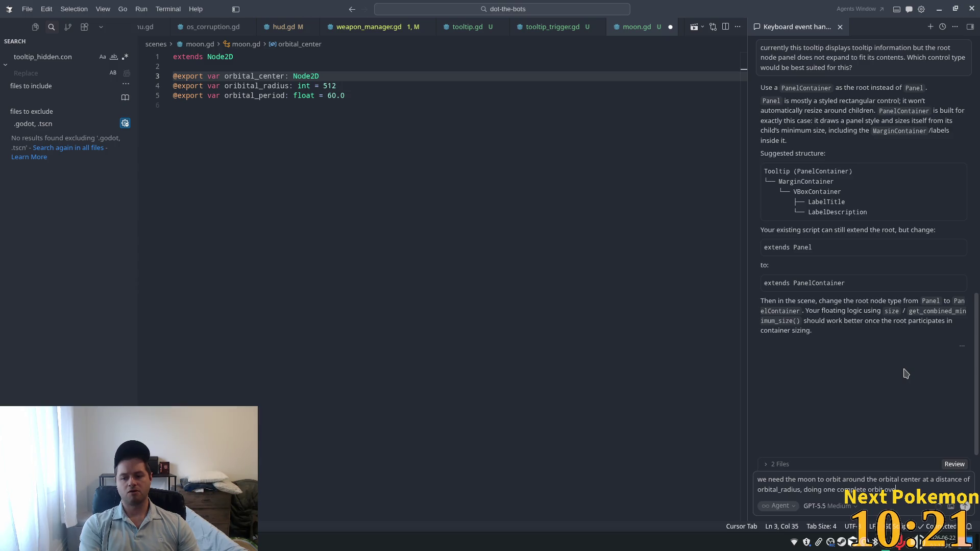
text(r the orbital per)
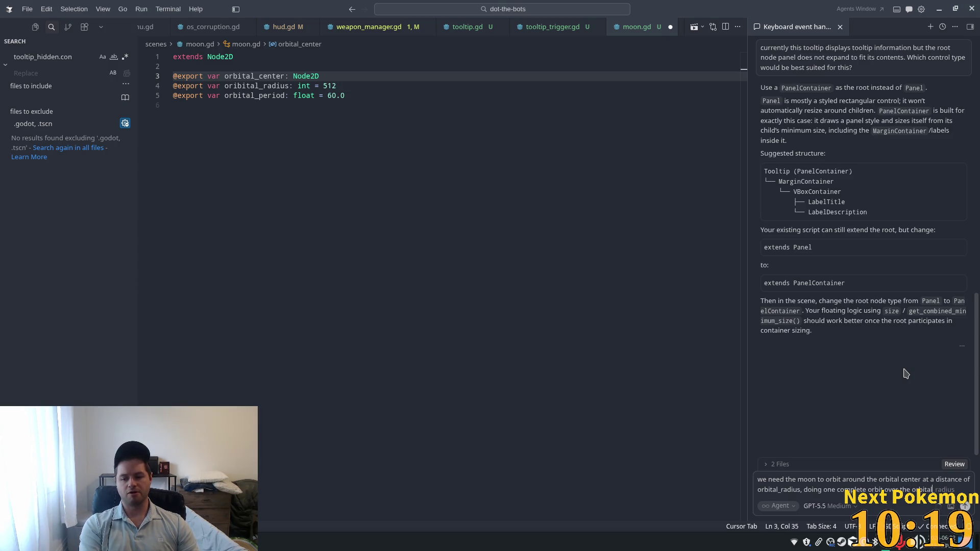
text(iod)
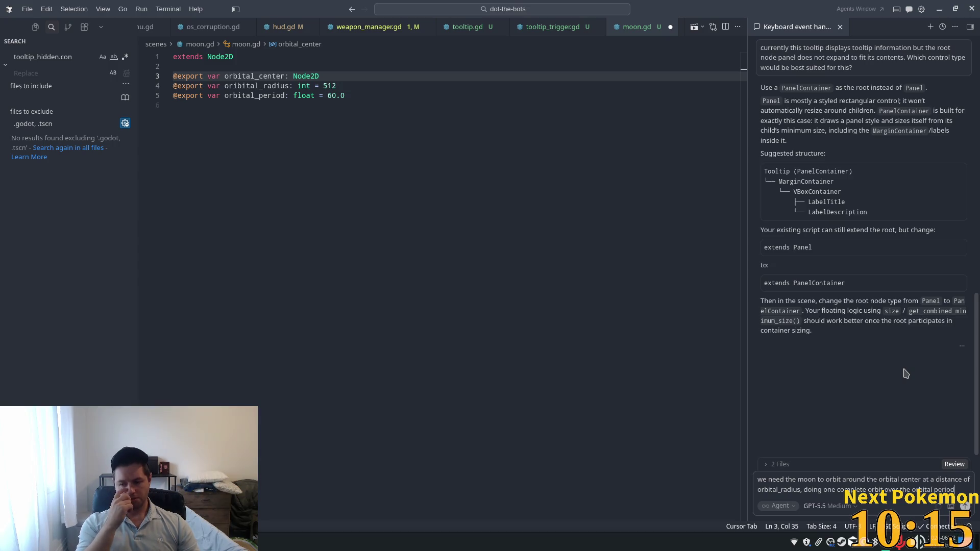
text(. Y)
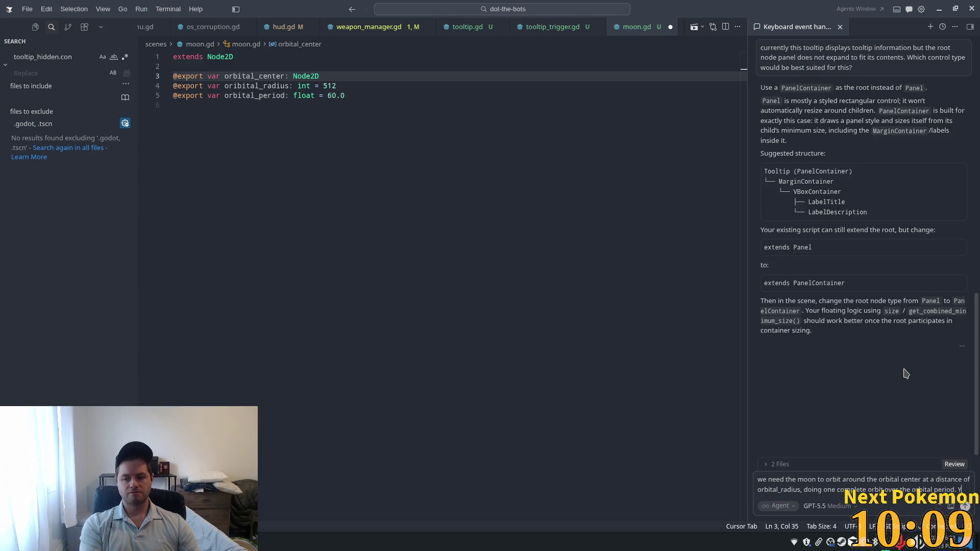
text(ou can draw)
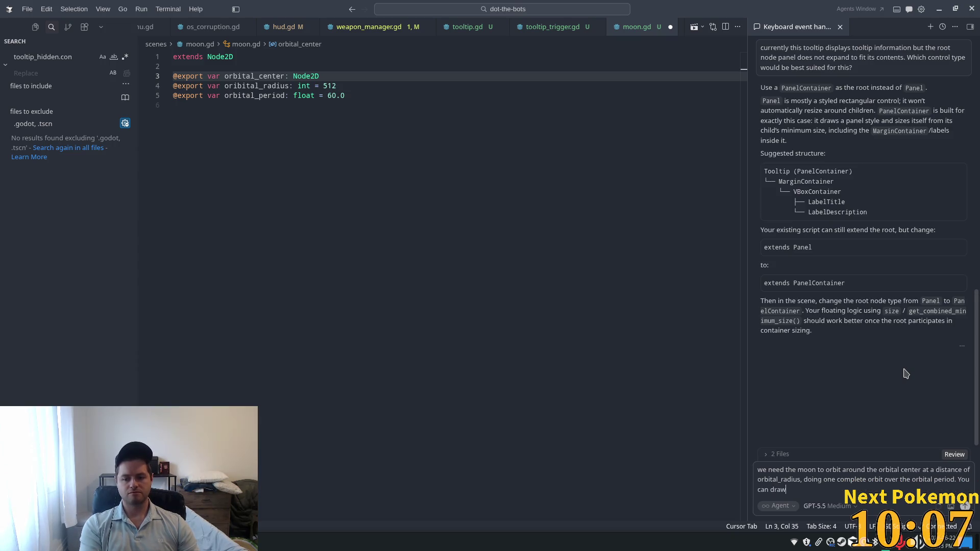
text( some)
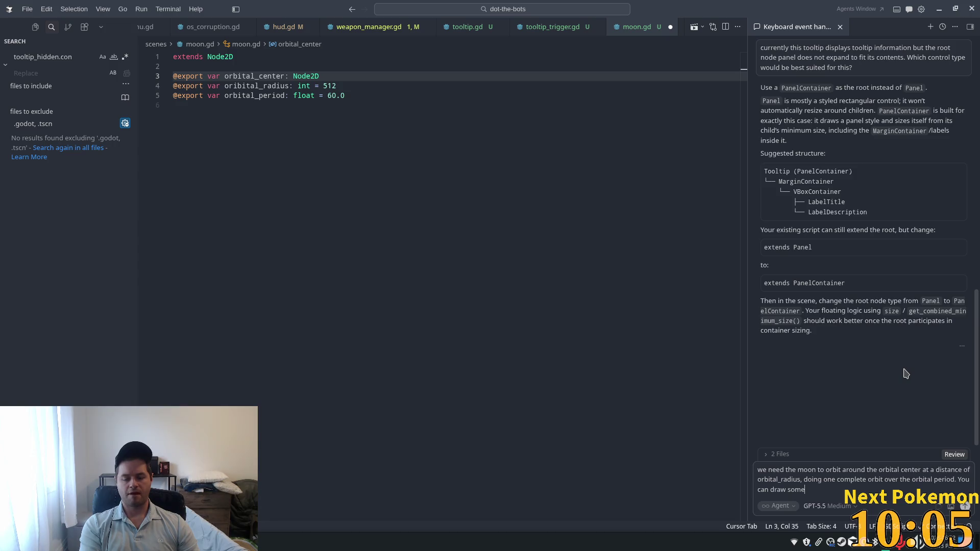
key(BackSpace)
key(BackSpace)
key(BackSpace)
key(BackSpace)
key(BackSpace)
key(BackSpace)
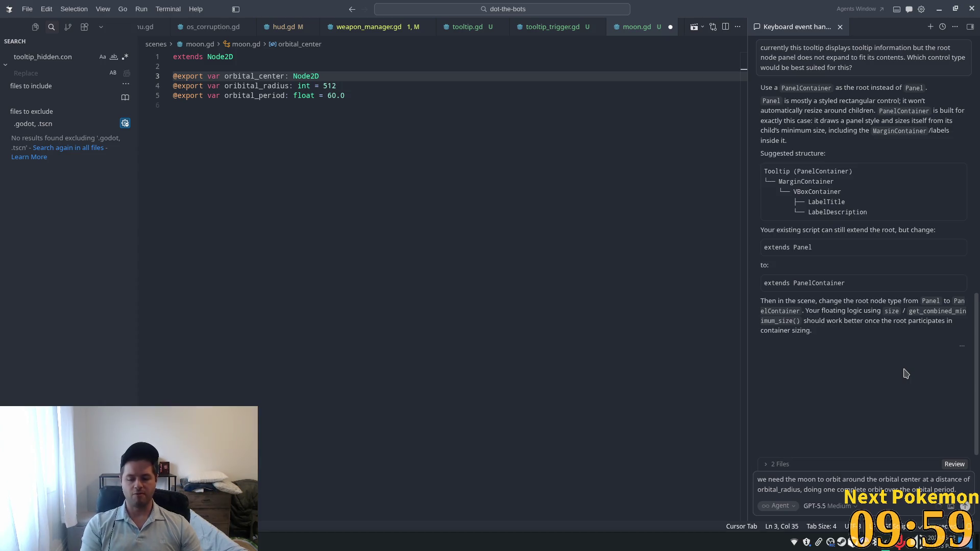
key(Return)
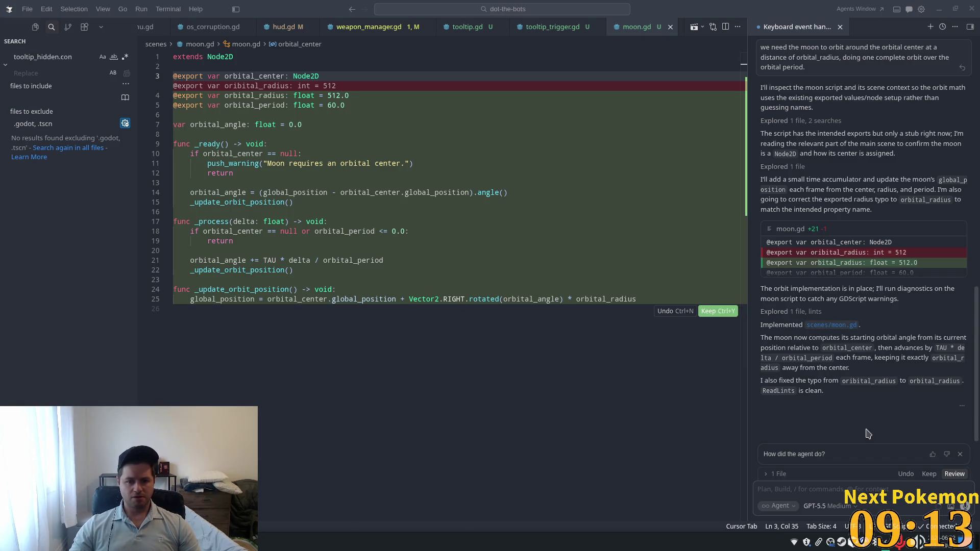
Step: Keep the agent's orbit edits to moon.gd and return to Godot
click(929, 473)
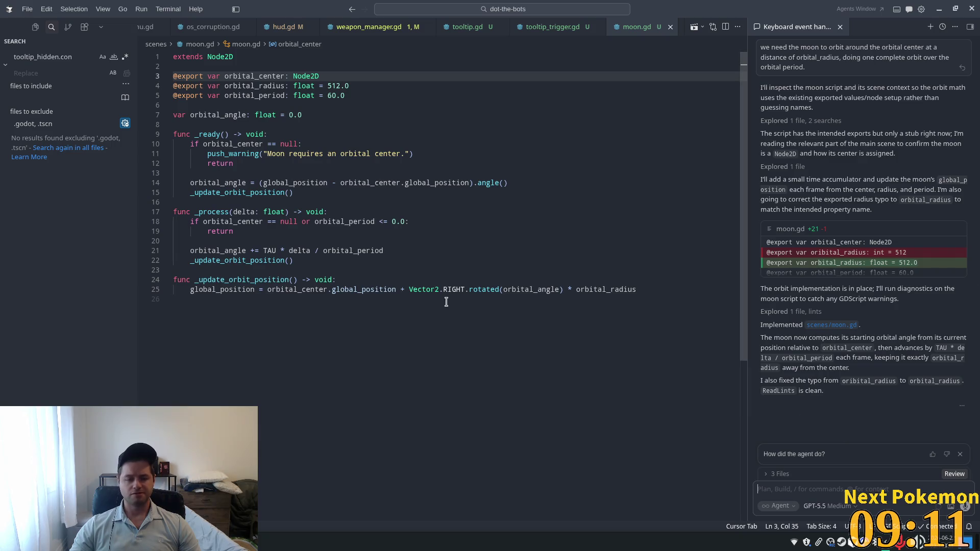
key(alt+Tab)
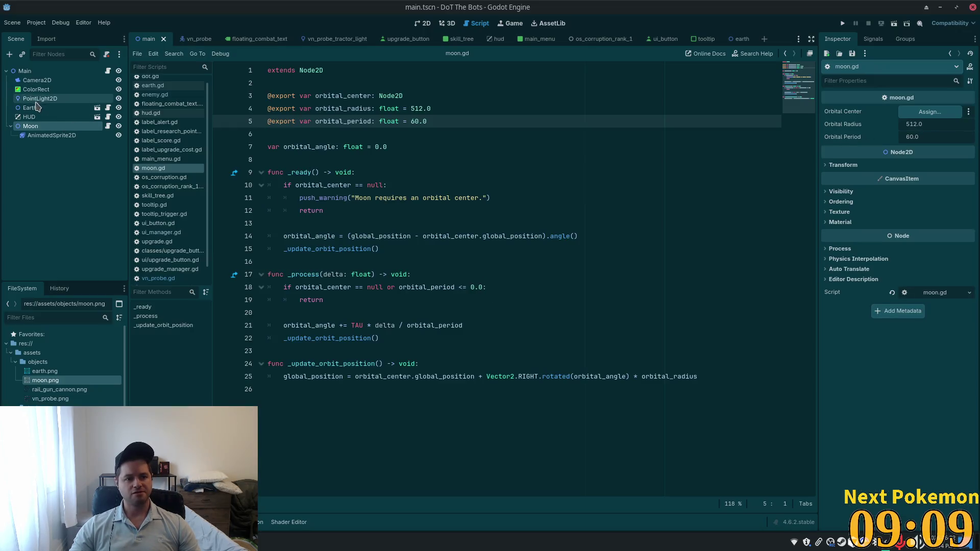
Step: Assign Earth as the Moon's Orbital Center and run the game, maximizing then restoring its window
mouse_move(28, 109)
mouse_down()
mouse_move(882, 67)
mouse_move(929, 115)
mouse_up()
click(842, 23)
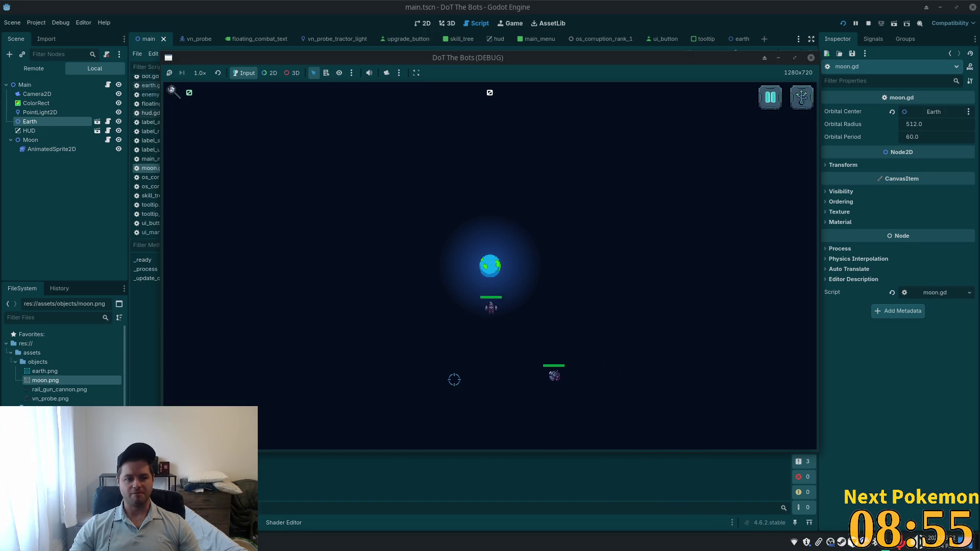
double_click(551, 58)
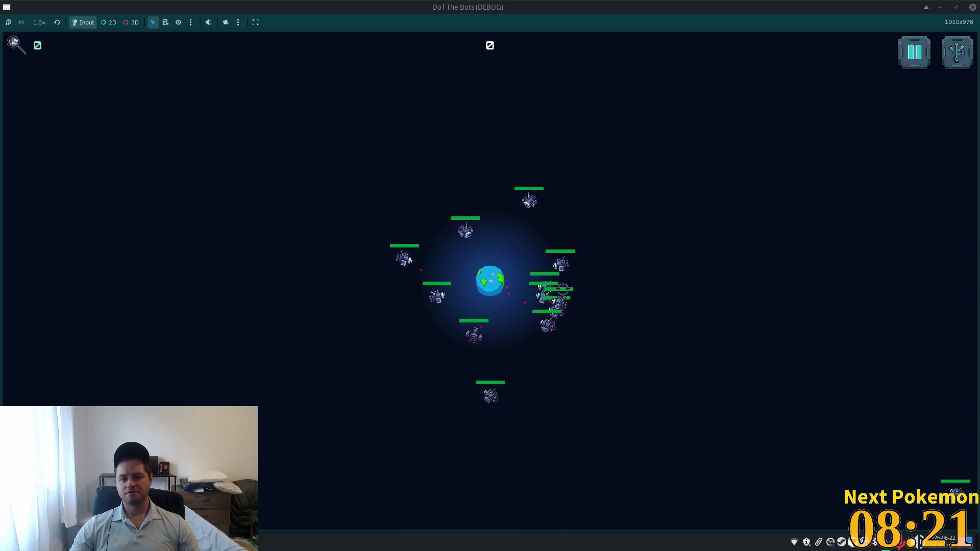
double_click(888, 8)
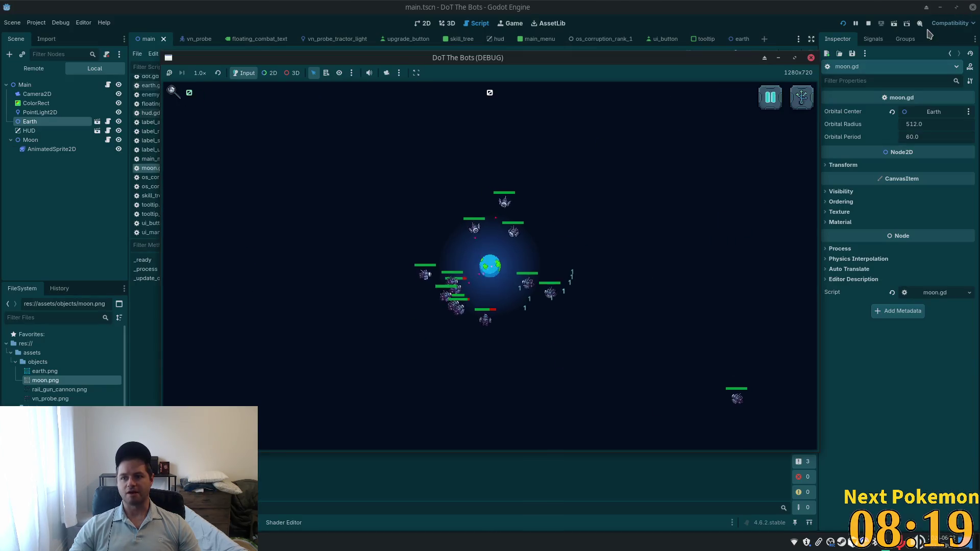
Step: Select Camera2D in the 2D view and try a horizontal zoom of 0.8
click(36, 94)
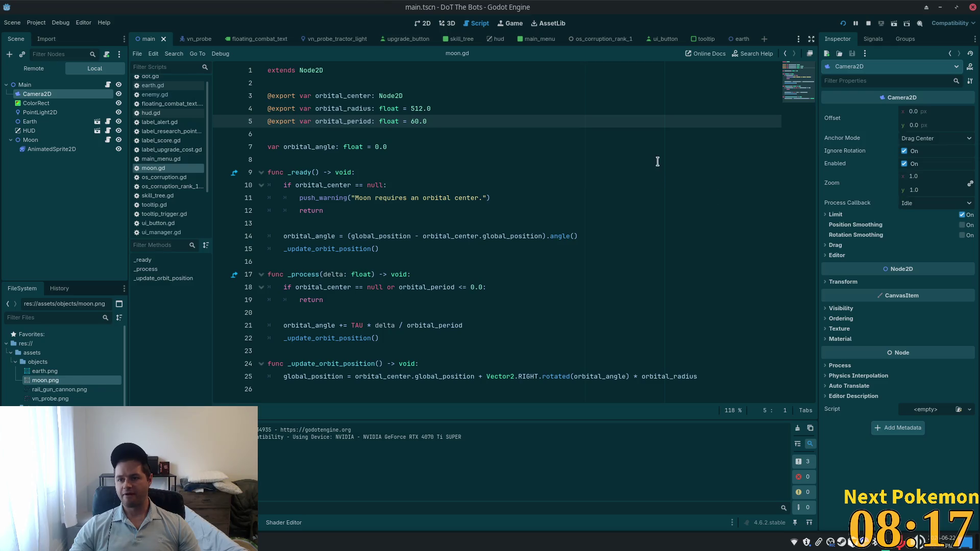
click(418, 24)
scroll(658, 224, down, 1)
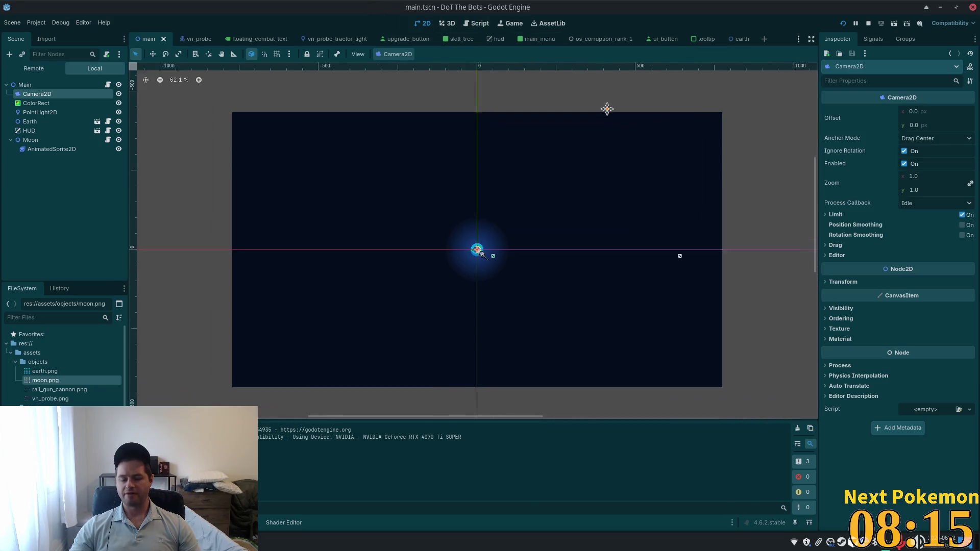
scroll(620, 116, down, 1)
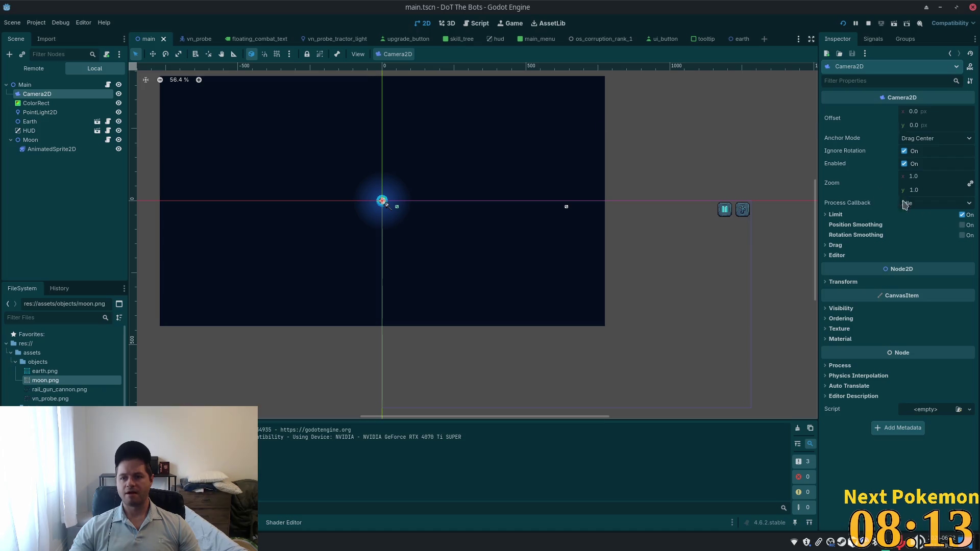
click(934, 176)
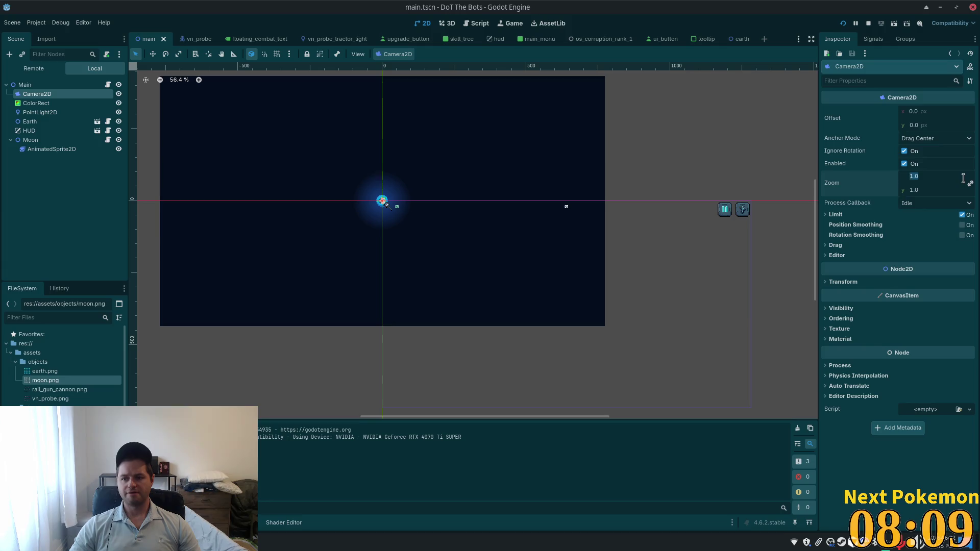
text(08)
key(Tab)
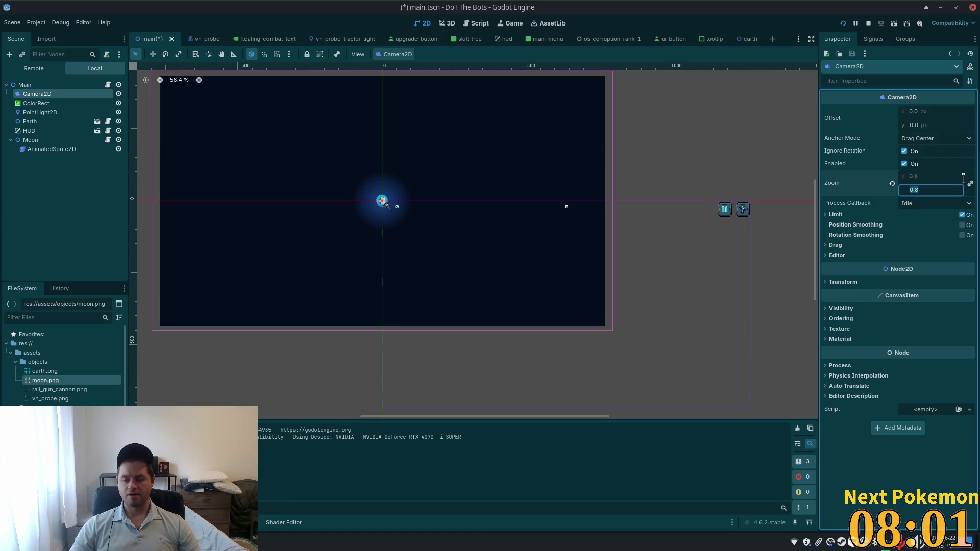
Step: Change the Camera2D zoom to 0.5, save main.tscn, and select the background ColorRect
click(963, 178)
text(5)
key(Tab)
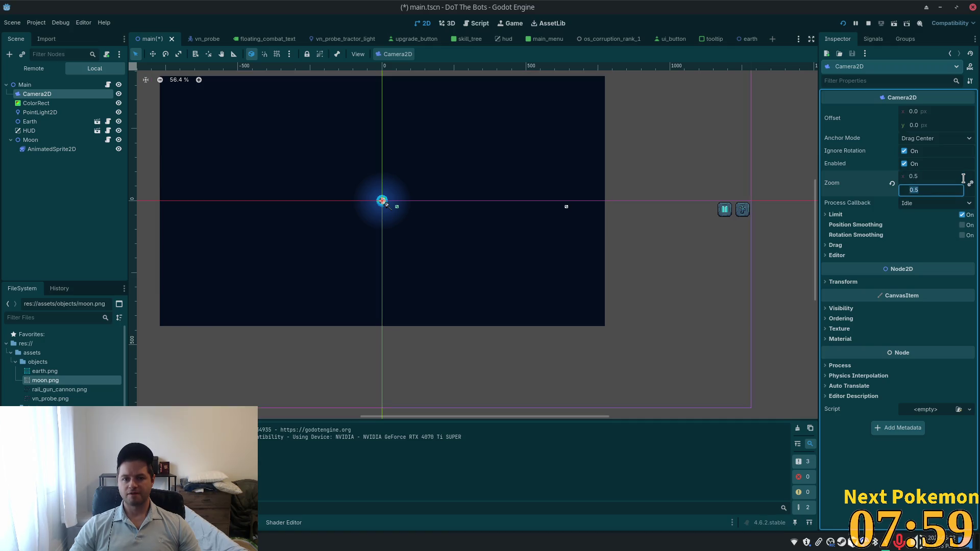
key(ctrl+s)
scroll(388, 238, down, 3)
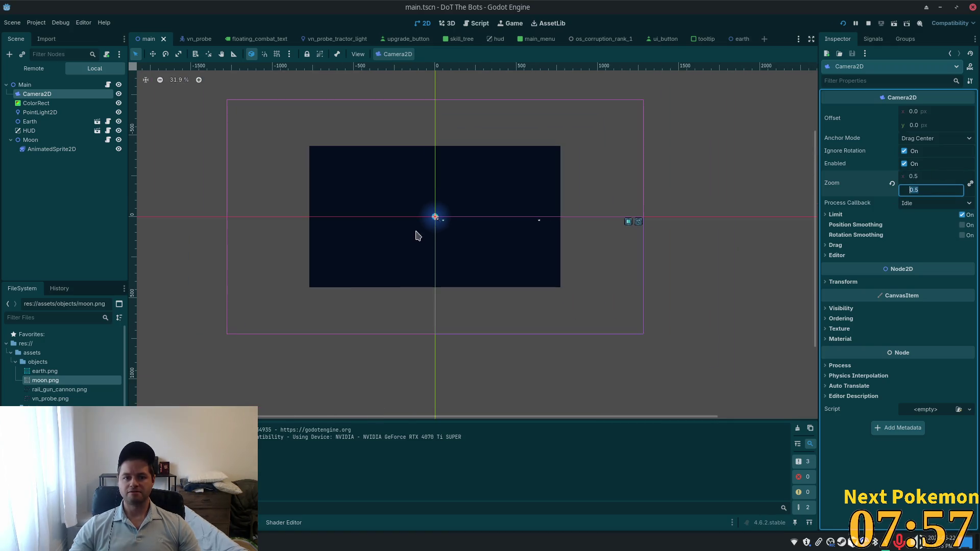
click(316, 171)
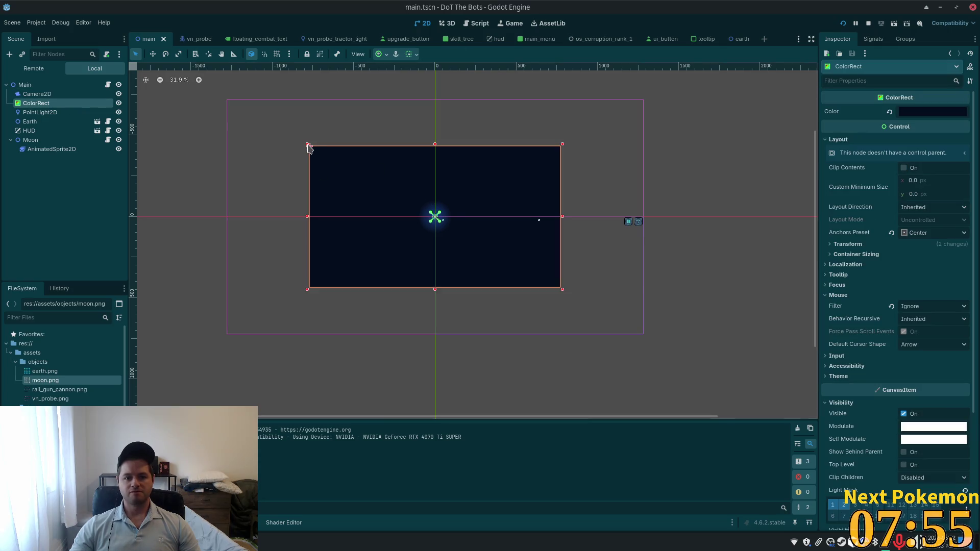
Step: Enlarge the background ColorRect up and to the left, save the scene, and run the game
drag(307, 145, 196, 83)
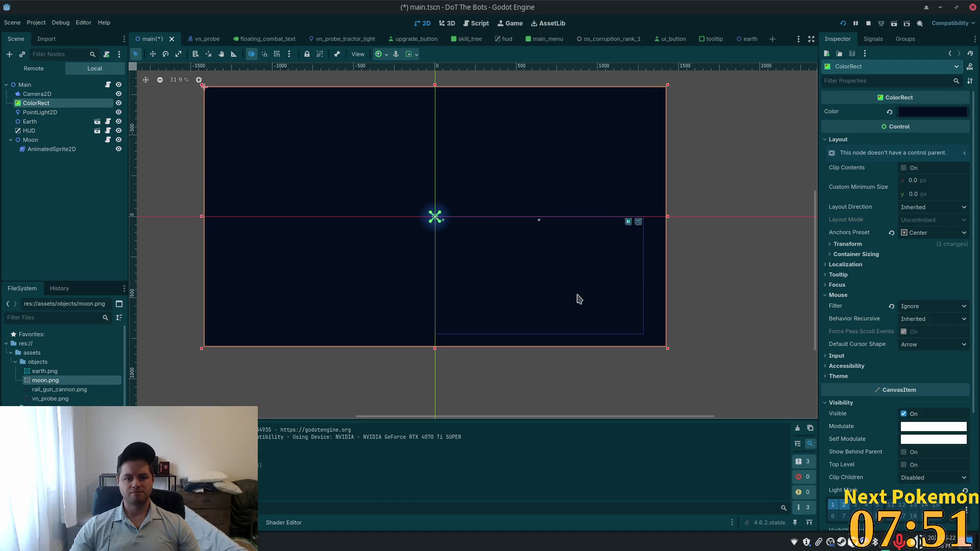
key(ctrl+z)
mouse_move(307, 146)
mouse_down()
mouse_move(187, 86)
mouse_move(199, 85)
mouse_up()
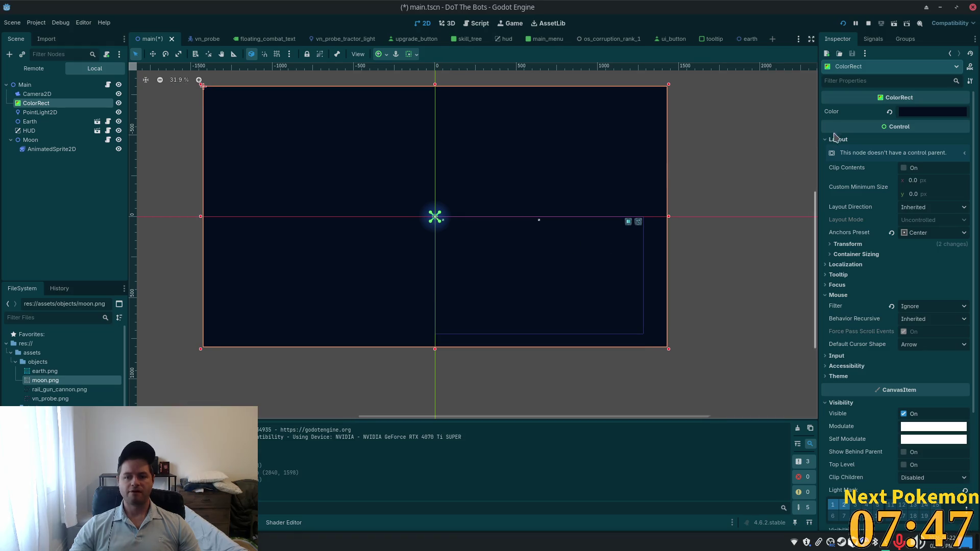
key(ctrl+s)
click(843, 23)
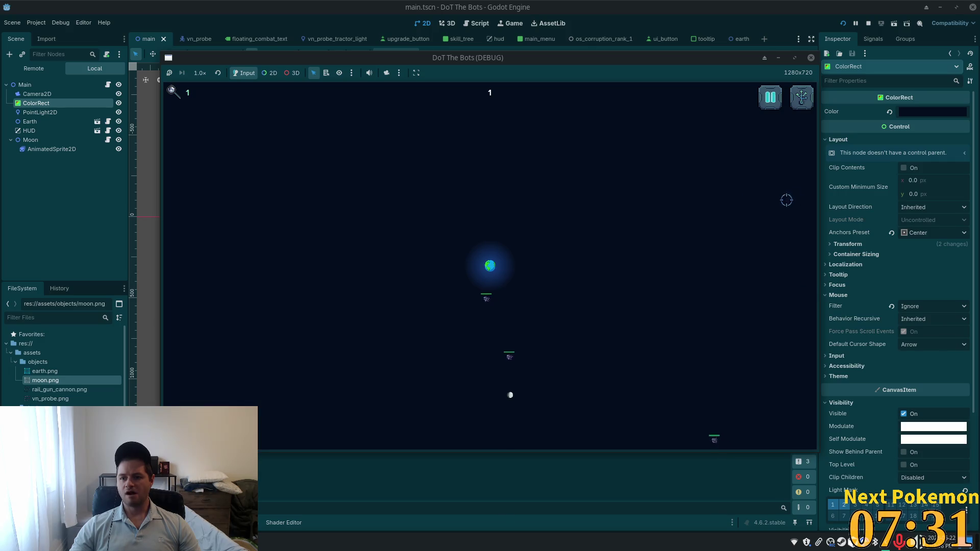
Step: Stop the game, rerun it with F5, stop it again, and select Camera2D
key(F8)
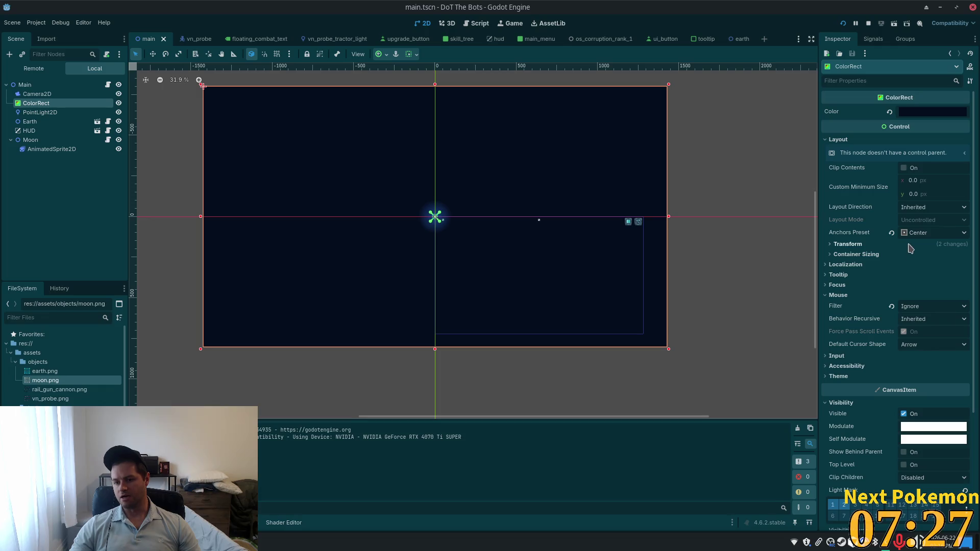
key(F5)
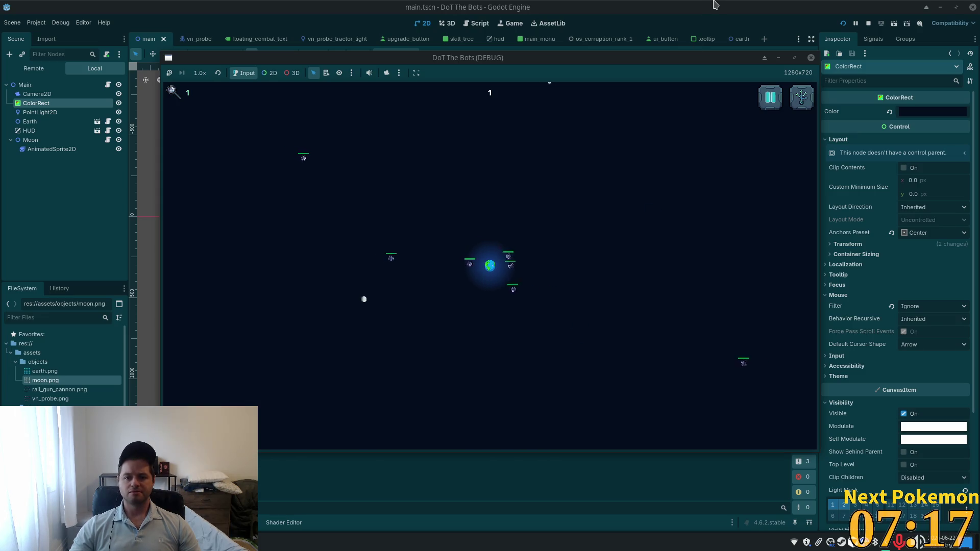
key(F8)
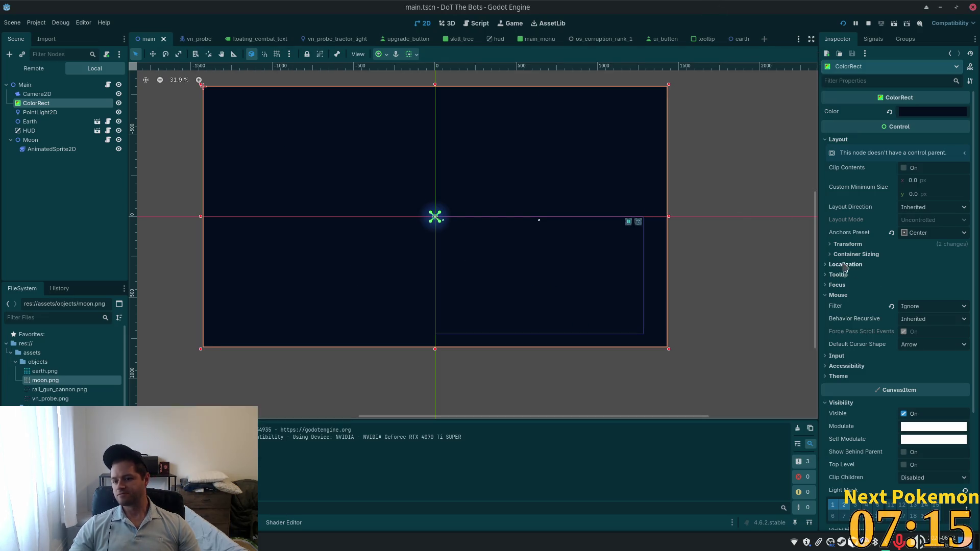
click(37, 94)
text(0.75)
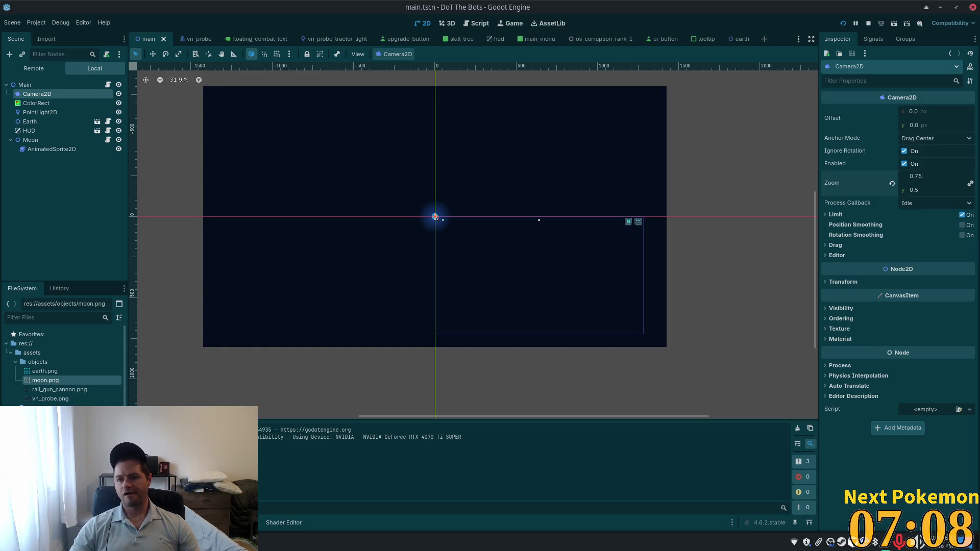
Step: Apply a Camera2D zoom of 0.75, then test-run the game and stop it
key(Tab)
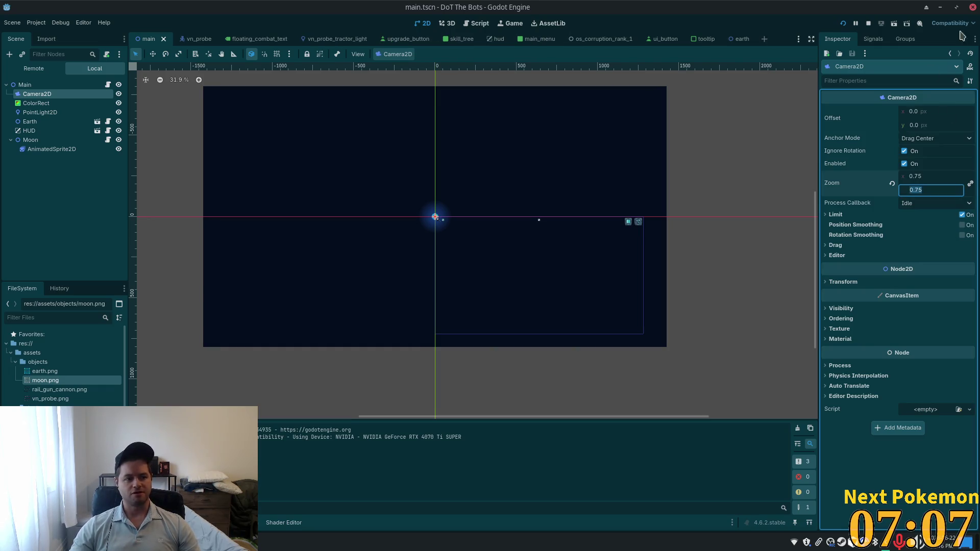
click(843, 24)
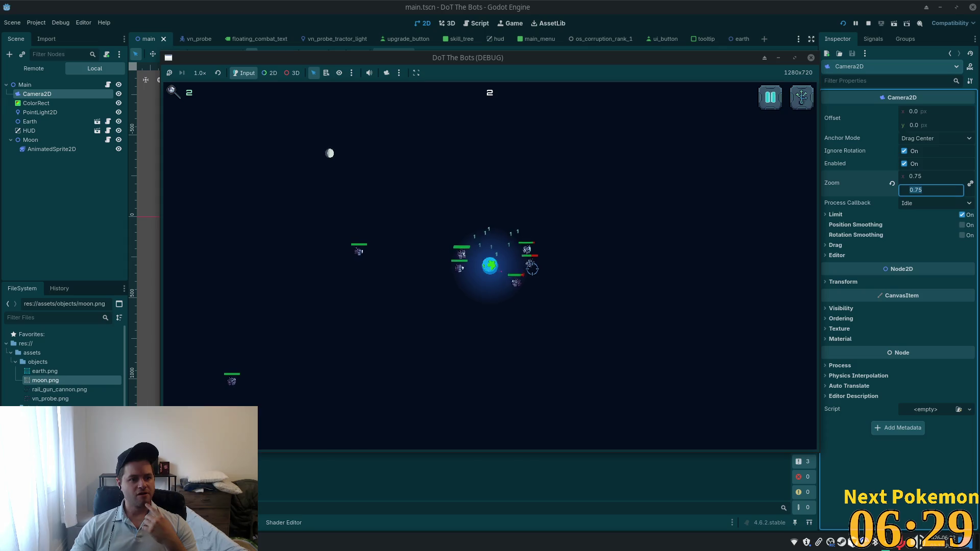
key(F8)
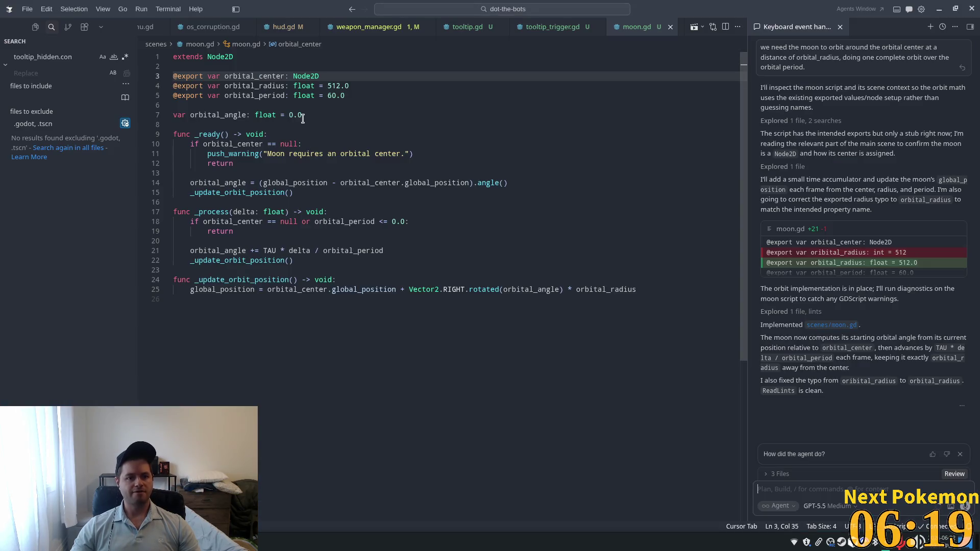
Step: Change moon.gd's orbital_radius default from 512 to 448 and return to Godot
drag(341, 85, 327, 86)
click(344, 86)
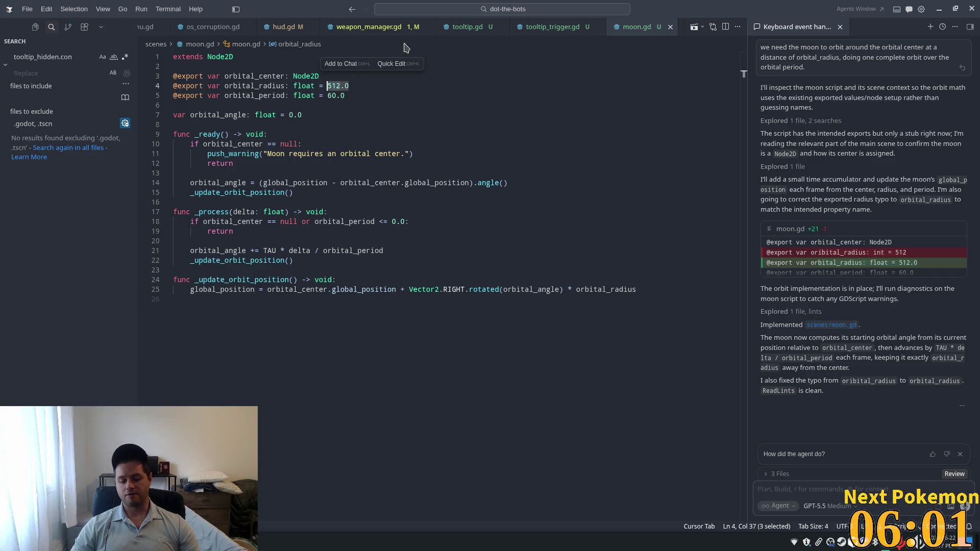
text(448)
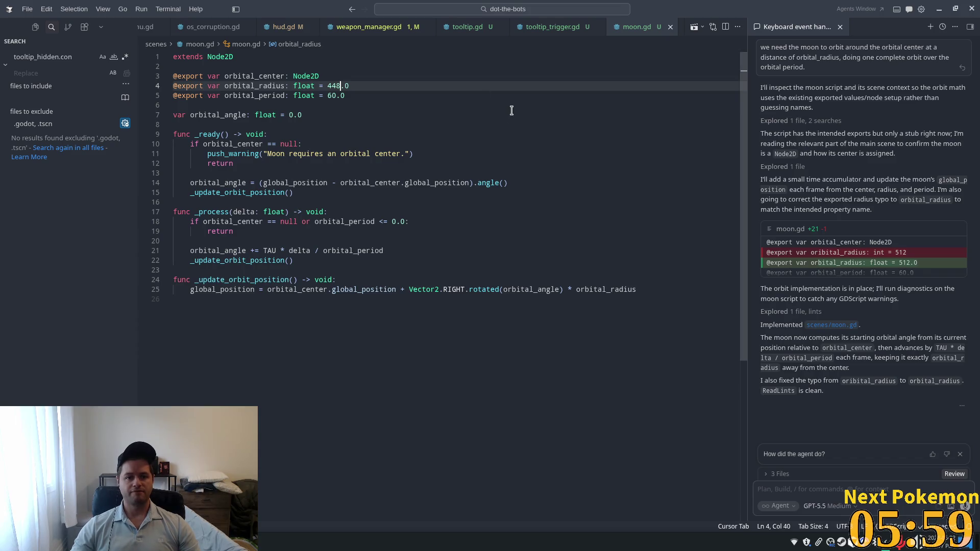
key(alt+Tab)
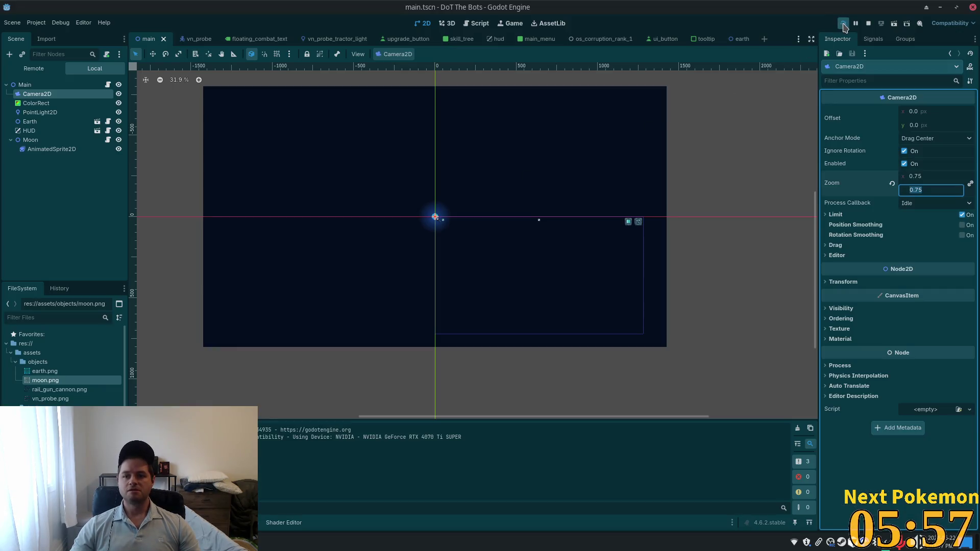
Step: Run the game maximized, shoot a bot, and buy the top skull upgrade, leaving currency at 0
click(842, 24)
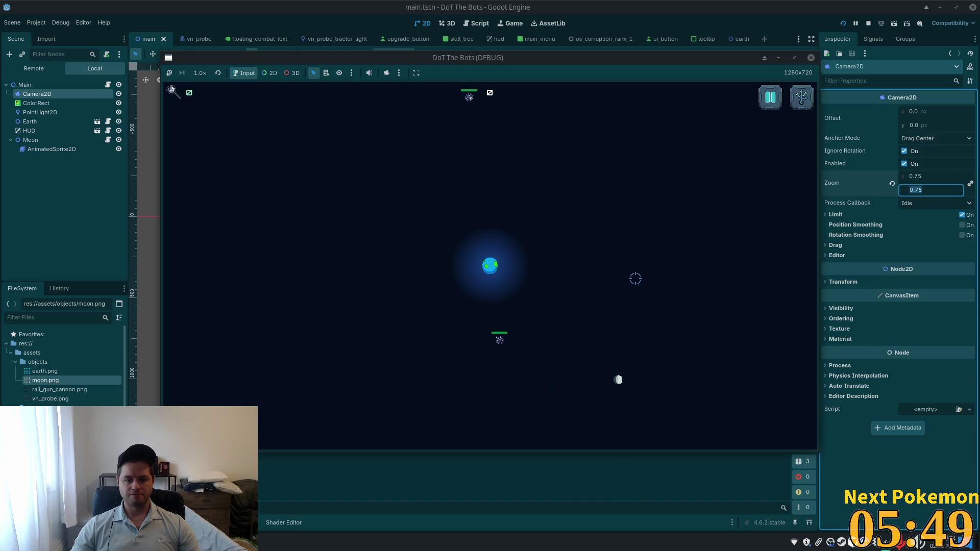
double_click(592, 56)
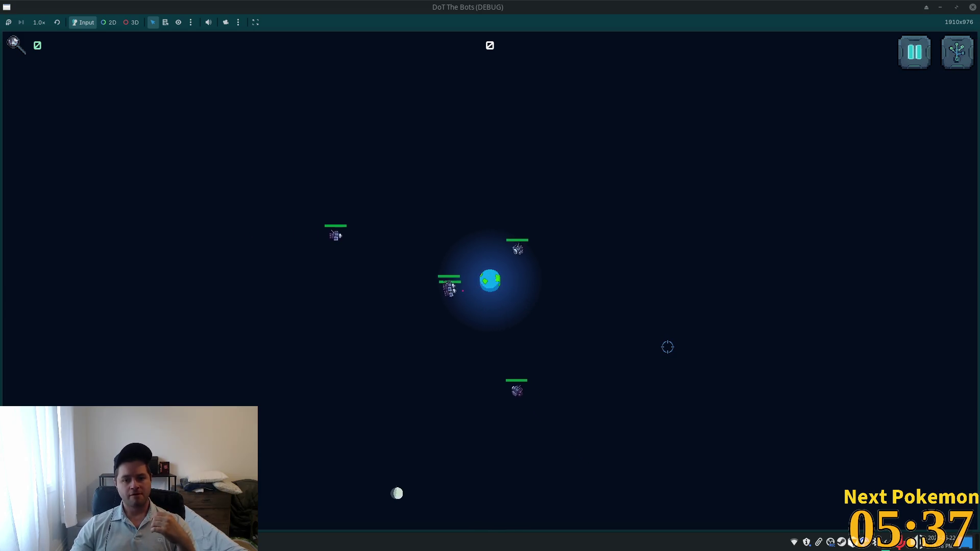
click(495, 240)
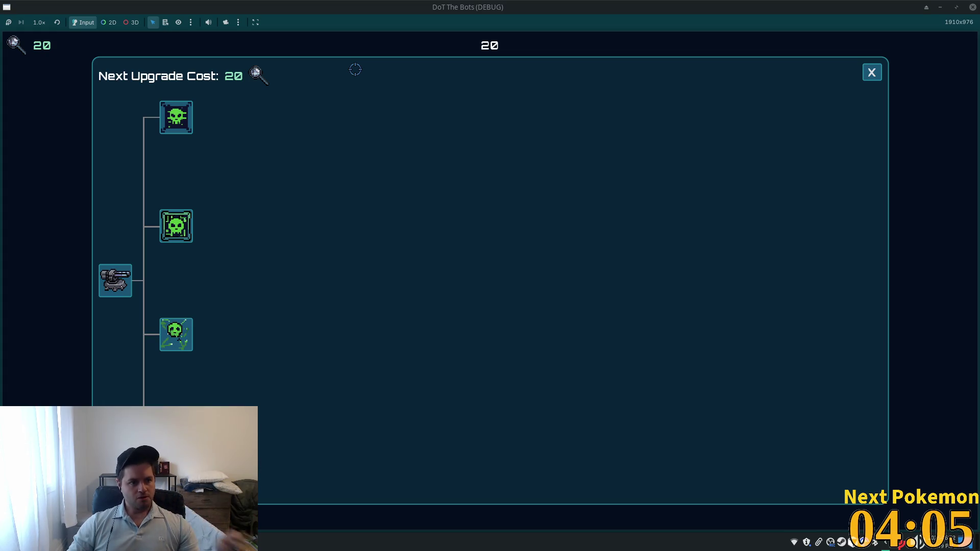
click(175, 121)
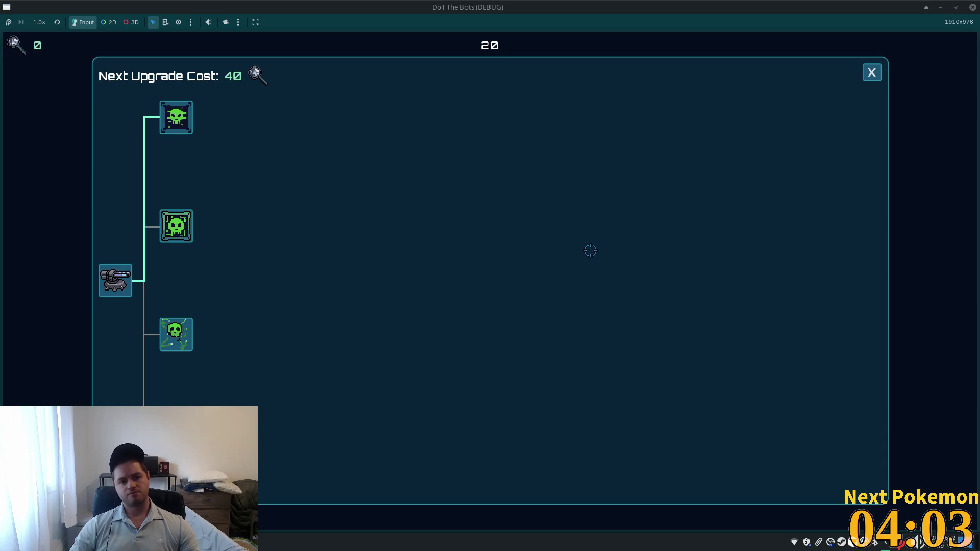
click(873, 73)
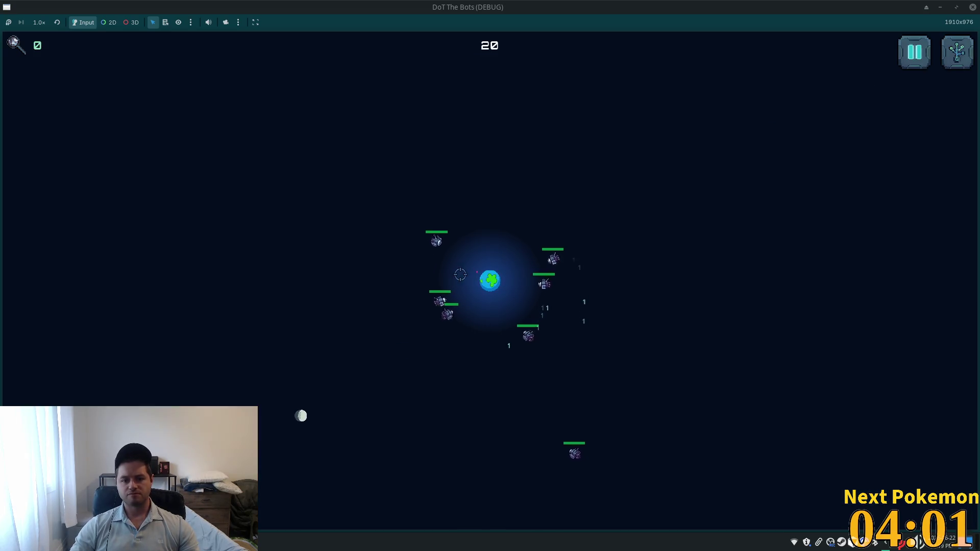